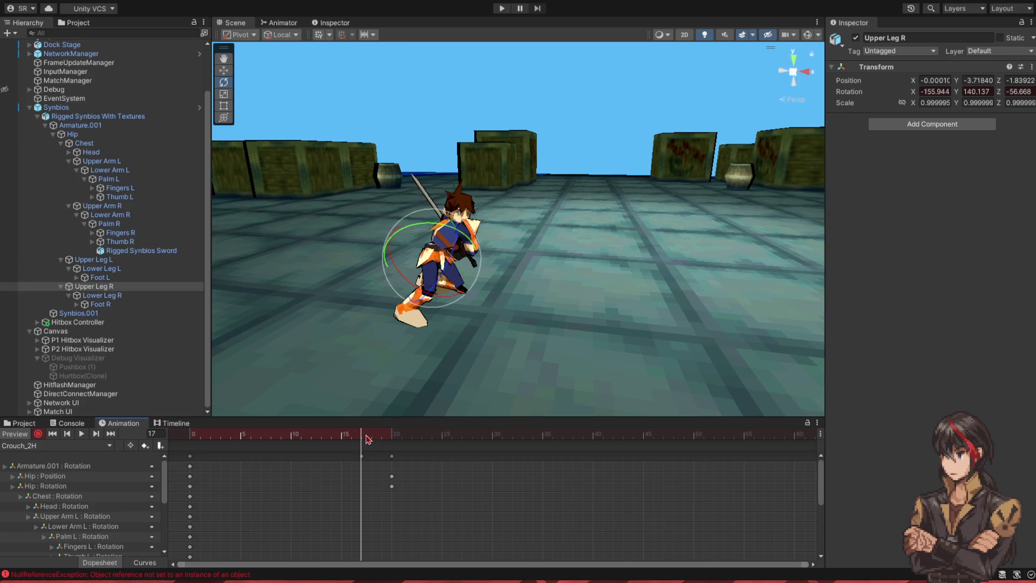
# Step: Re-pose the right lower leg while scrubbing the crouch around frames 17–20
pyautogui.moveTo(366, 438)
pyautogui.mouseDown()
pyautogui.moveTo(389, 437)
pyautogui.moveTo(361, 436)
pyautogui.mouseUp()
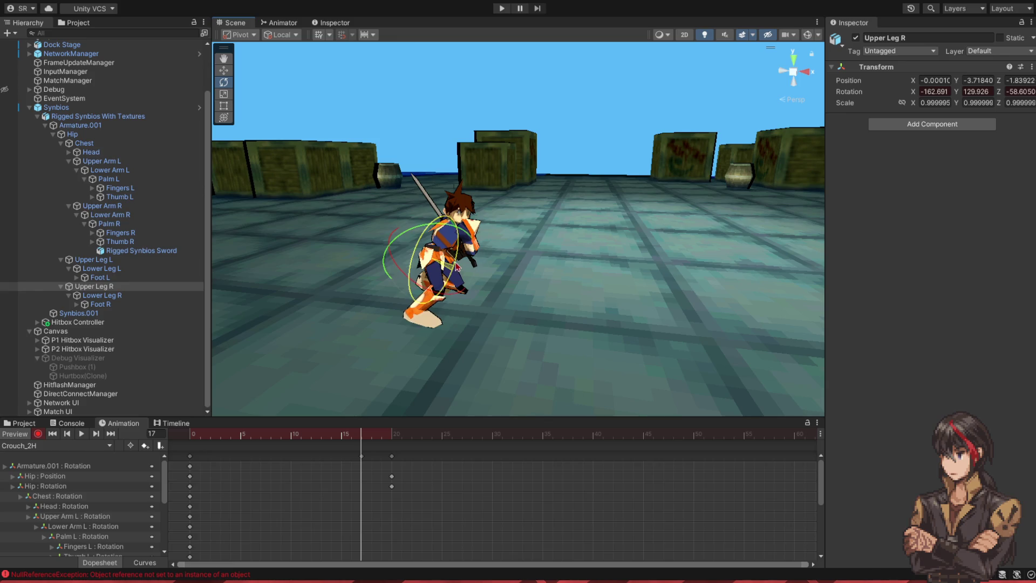
pyautogui.click(463, 288)
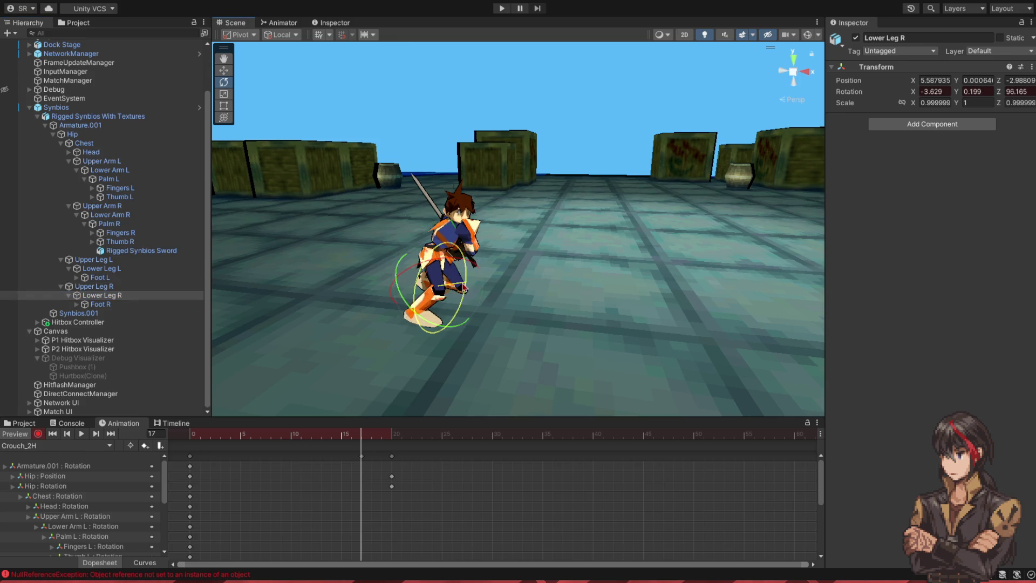
pyautogui.moveTo(367, 437)
pyautogui.mouseDown()
pyautogui.moveTo(393, 437)
pyautogui.moveTo(186, 449)
pyautogui.moveTo(412, 458)
pyautogui.mouseUp()
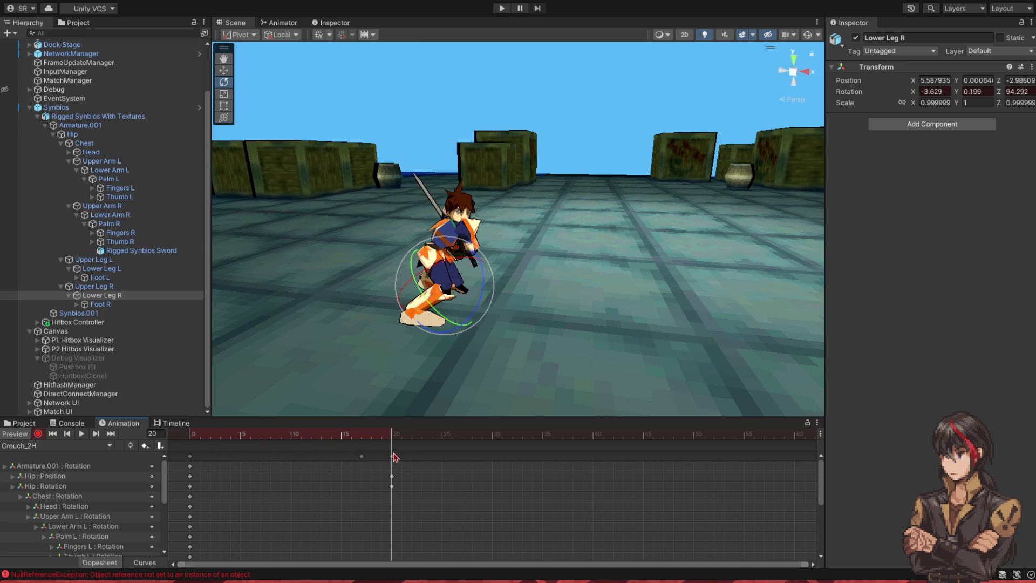
pyautogui.moveTo(378, 378)
pyautogui.mouseDown()
pyautogui.moveTo(359, 345)
pyautogui.moveTo(340, 344)
pyautogui.mouseUp()
# Step: Rotate the right foot into place, keying it at frame 20 at -17.243, 9.482, -123.041
pyautogui.click(356, 330)
pyautogui.moveTo(384, 438)
pyautogui.mouseDown()
pyautogui.moveTo(362, 440)
pyautogui.moveTo(392, 444)
pyautogui.mouseUp()
pyautogui.moveTo(351, 378)
pyautogui.mouseDown()
pyautogui.moveTo(358, 361)
pyautogui.moveTo(389, 351)
pyautogui.moveTo(456, 352)
pyautogui.moveTo(404, 347)
pyautogui.moveTo(634, 317)
pyautogui.moveTo(594, 334)
pyautogui.mouseUp()
pyautogui.moveTo(387, 428)
pyautogui.mouseDown()
pyautogui.moveTo(192, 443)
pyautogui.moveTo(390, 459)
pyautogui.mouseUp()
pyautogui.moveTo(426, 356); pyautogui.dragTo(378, 302)
# Step: At frame 22, rotate the right upper arm to swing the sword out and up in front
pyautogui.click(83, 143)
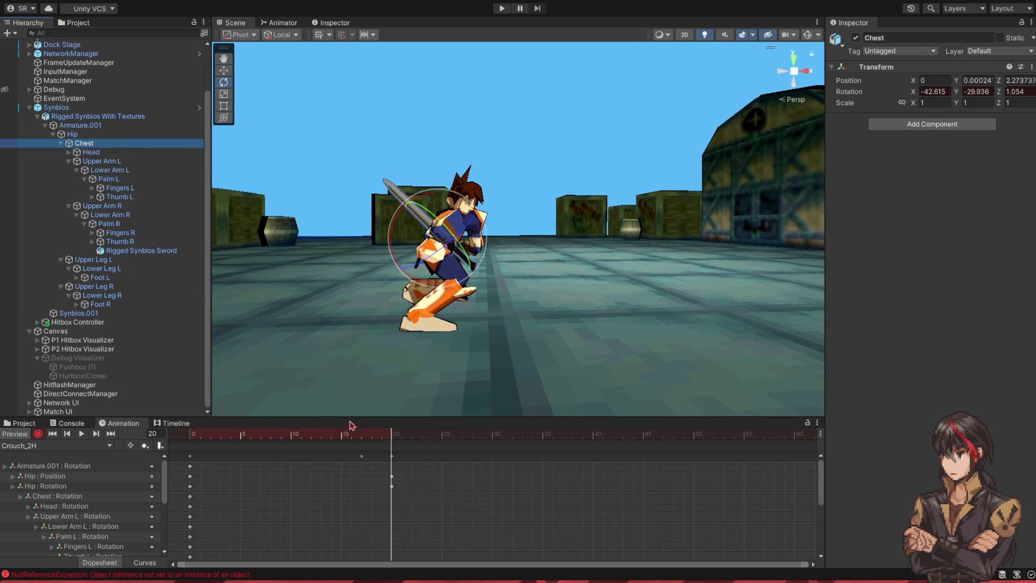
pyautogui.click(412, 442)
pyautogui.moveTo(475, 280); pyautogui.dragTo(541, 245)
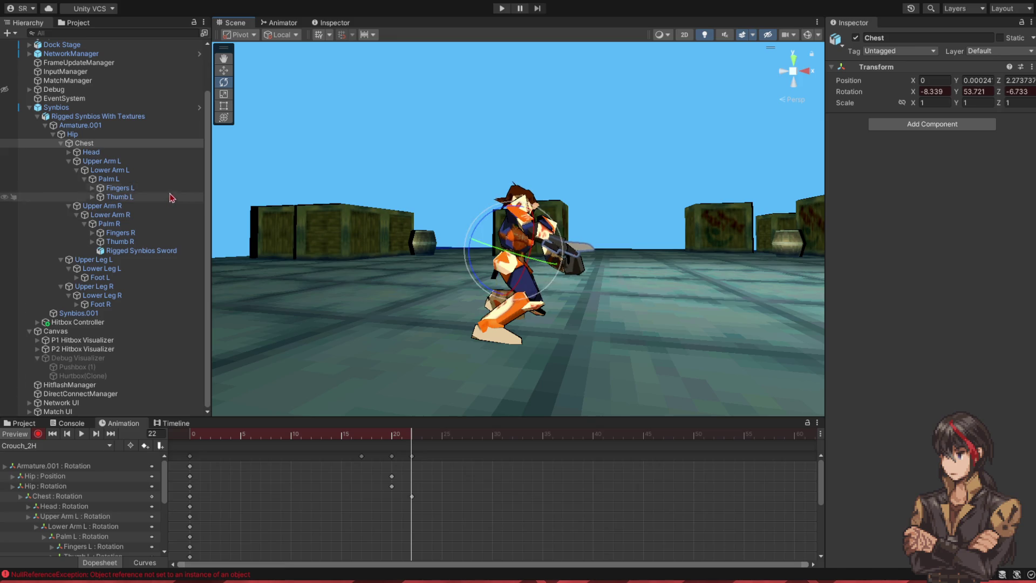
pyautogui.click(145, 208)
pyautogui.moveTo(495, 218)
pyautogui.mouseDown()
pyautogui.moveTo(447, 224)
pyautogui.moveTo(482, 207)
pyautogui.mouseUp()
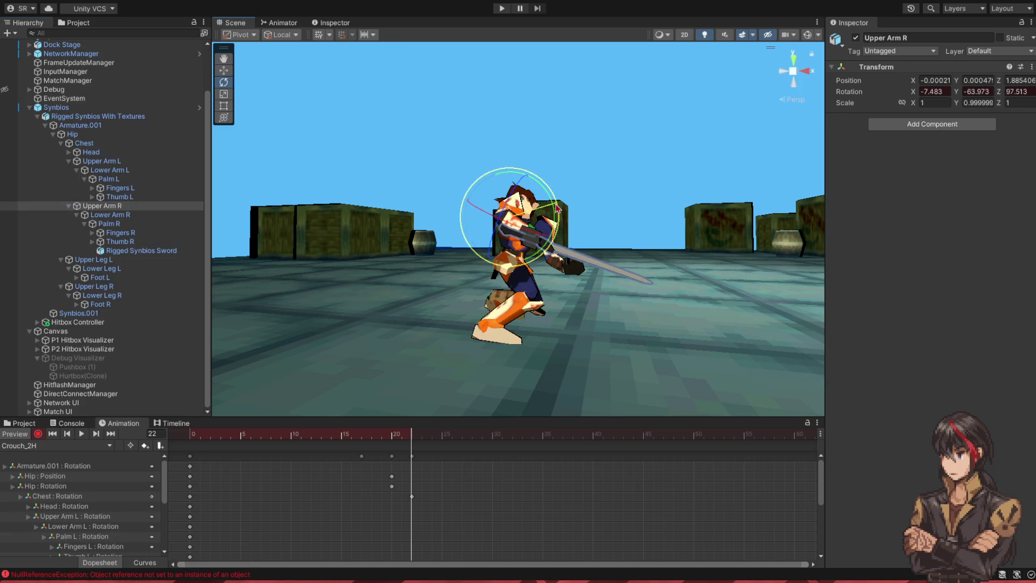
pyautogui.moveTo(553, 216)
pyautogui.mouseDown()
pyautogui.moveTo(511, 118)
pyautogui.moveTo(443, 206)
pyautogui.moveTo(488, 178)
pyautogui.moveTo(410, 162)
pyautogui.moveTo(344, 204)
pyautogui.mouseUp()
pyautogui.click(157, 215)
pyautogui.moveTo(402, 436); pyautogui.dragTo(330, 440)
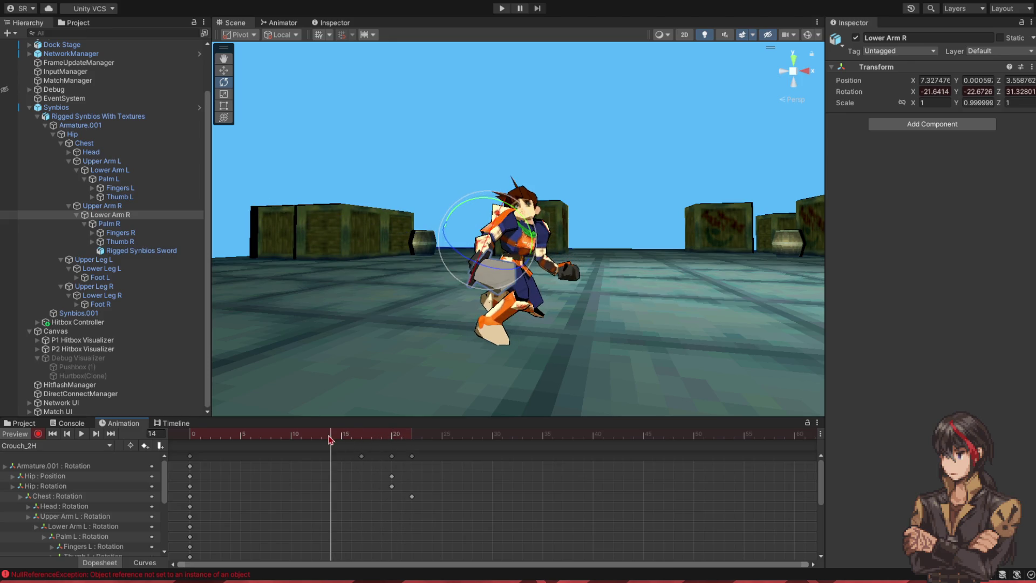
# Step: At frame 15, twist the Chest so the sword points down
pyautogui.moveTo(330, 440); pyautogui.dragTo(361, 441)
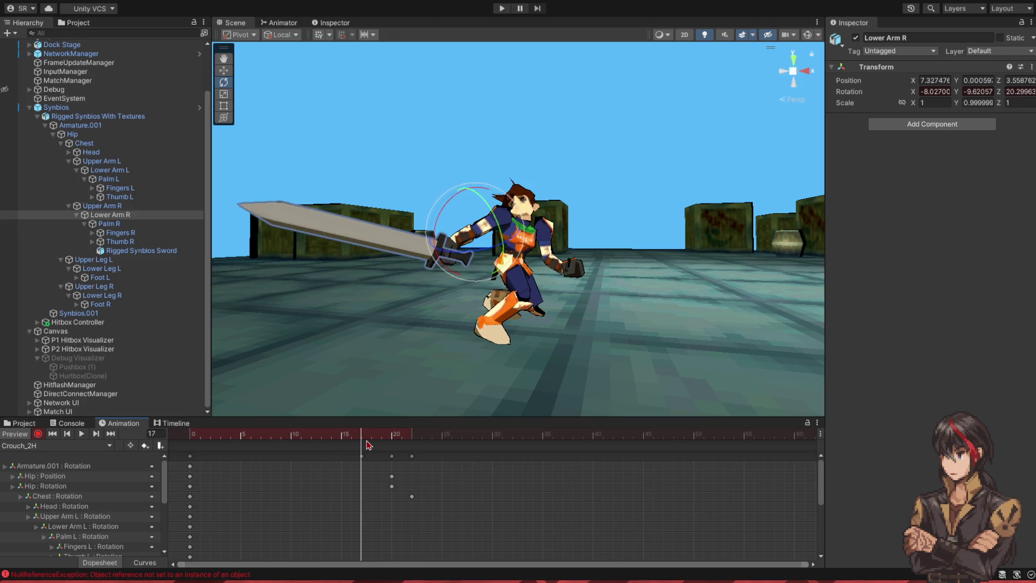
pyautogui.press(',')
pyautogui.press(',')
pyautogui.click(496, 259)
pyautogui.click(497, 259)
pyautogui.moveTo(495, 259)
pyautogui.mouseDown()
pyautogui.moveTo(522, 254)
pyautogui.moveTo(472, 233)
pyautogui.moveTo(443, 245)
pyautogui.moveTo(457, 248)
pyautogui.mouseUp()
pyautogui.scroll(-3, 443, 245)
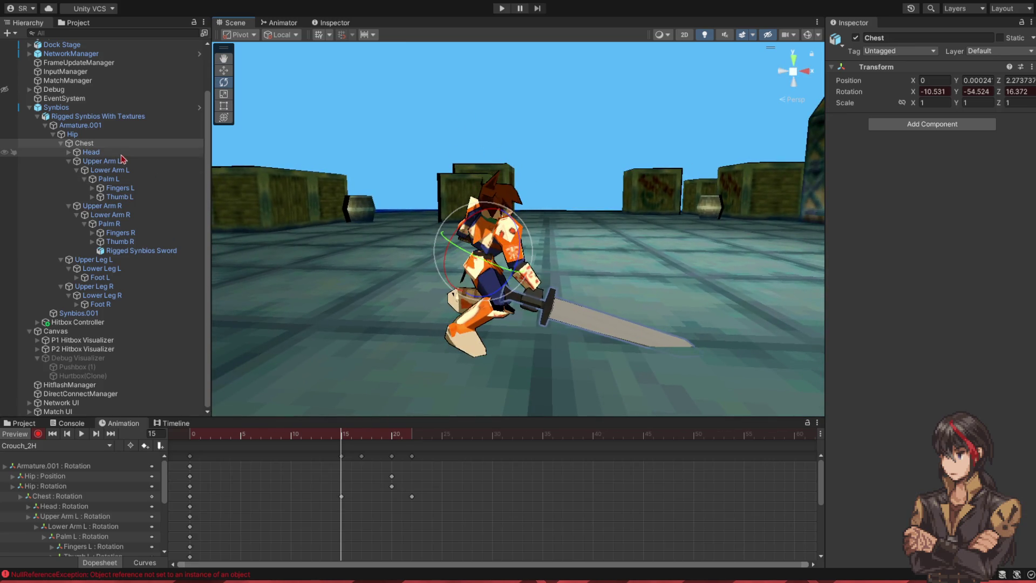
# Step: Rotate the right upper arm to lower the sword behind the character, undoing one forearm rotation
pyautogui.click(121, 206)
pyautogui.moveTo(542, 214)
pyautogui.mouseDown()
pyautogui.moveTo(584, 214)
pyautogui.moveTo(331, 254)
pyautogui.mouseUp()
pyautogui.click(110, 215)
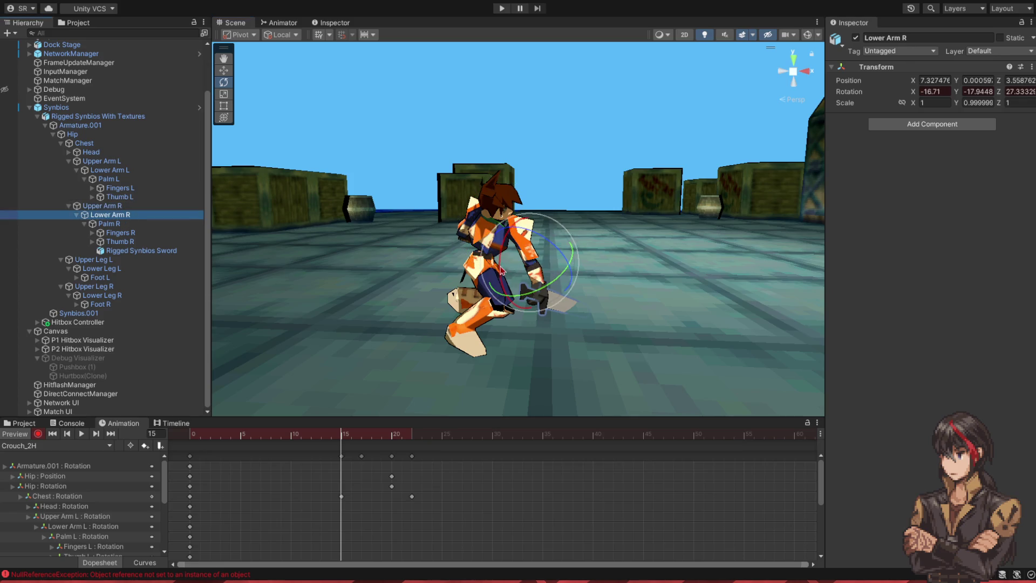
pyautogui.hotkey('ctrl', 'z')
pyautogui.hotkey('ctrl', 'z')
pyautogui.moveTo(495, 263); pyautogui.dragTo(573, 203)
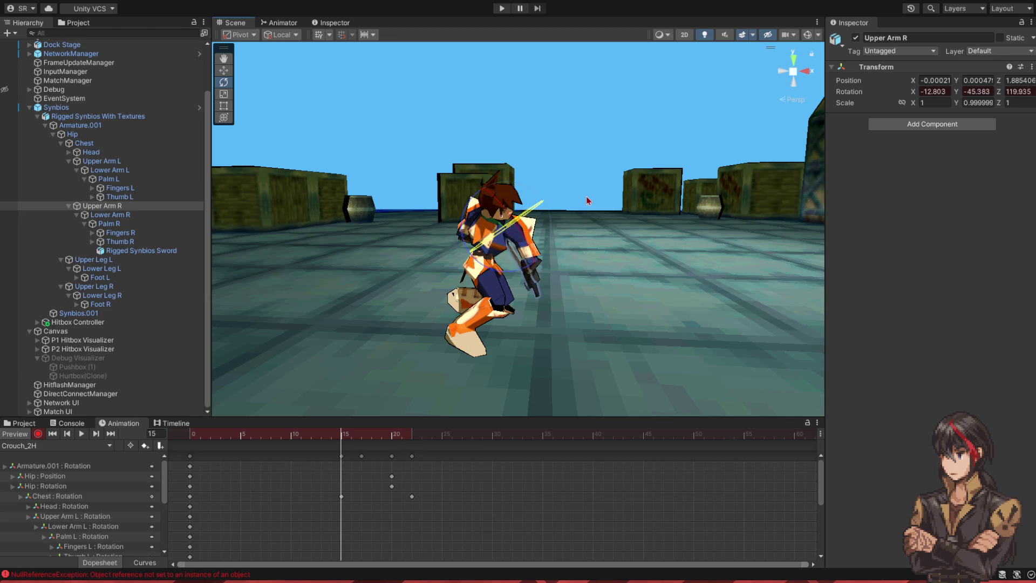
pyautogui.click(144, 223)
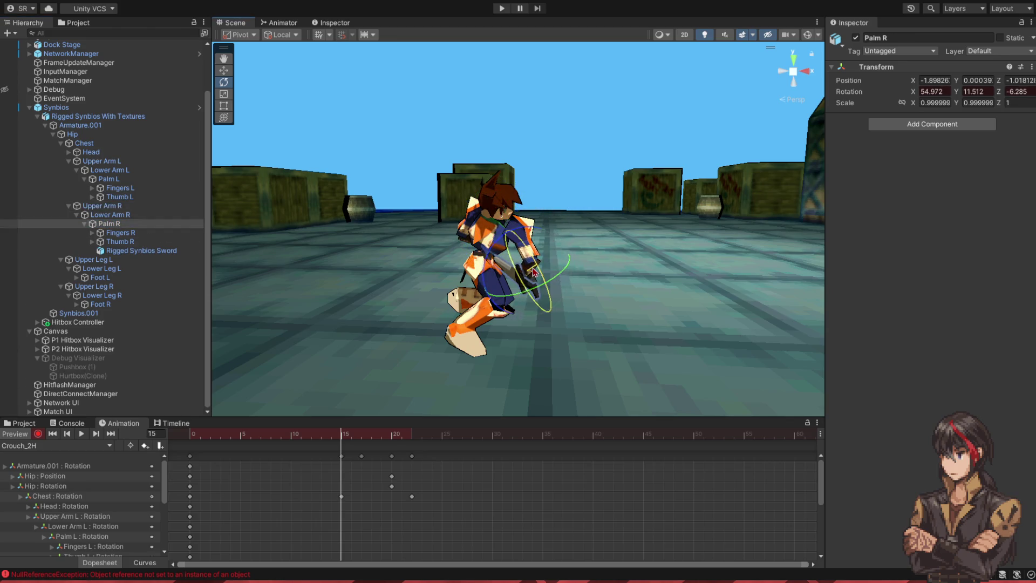
pyautogui.moveTo(348, 436)
pyautogui.mouseDown()
pyautogui.moveTo(411, 434)
pyautogui.moveTo(388, 436)
pyautogui.mouseUp()
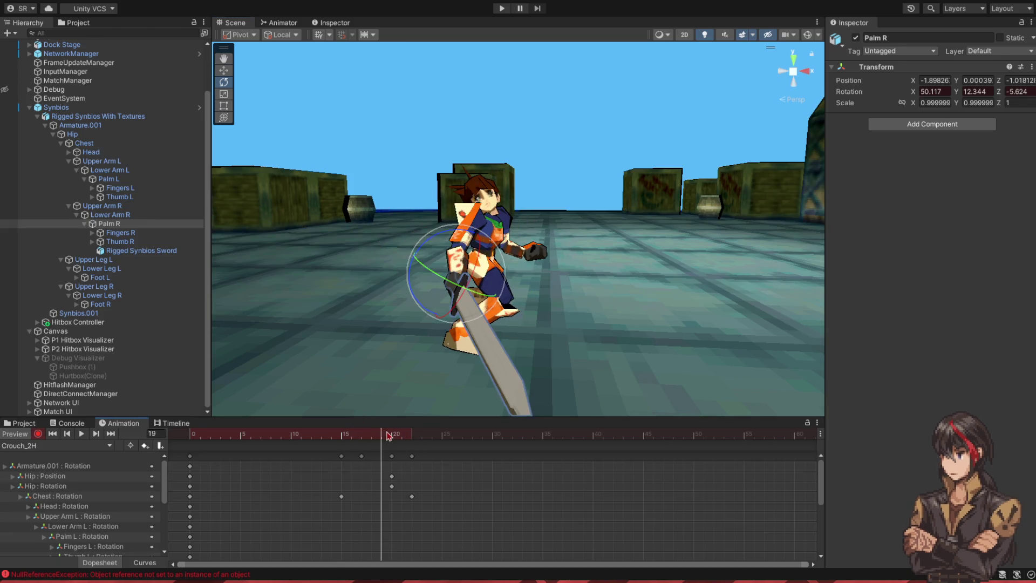
pyautogui.click(147, 206)
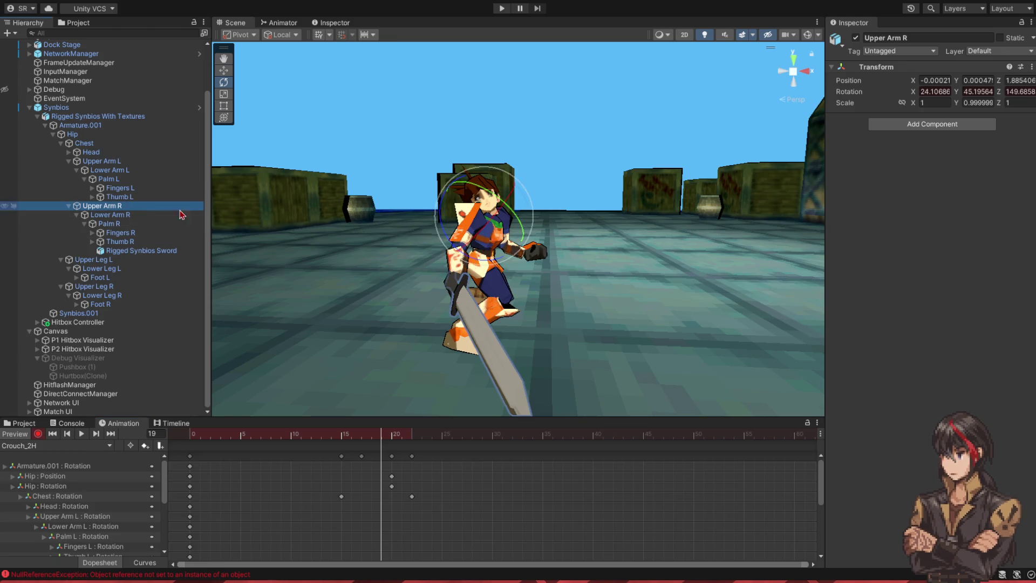
# Step: Raise the sword overhead by rotating the right upper arm around frames 19–21
pyautogui.moveTo(487, 232); pyautogui.dragTo(451, 155)
pyautogui.moveTo(382, 440)
pyautogui.mouseDown()
pyautogui.moveTo(413, 440)
pyautogui.moveTo(369, 434)
pyautogui.mouseUp()
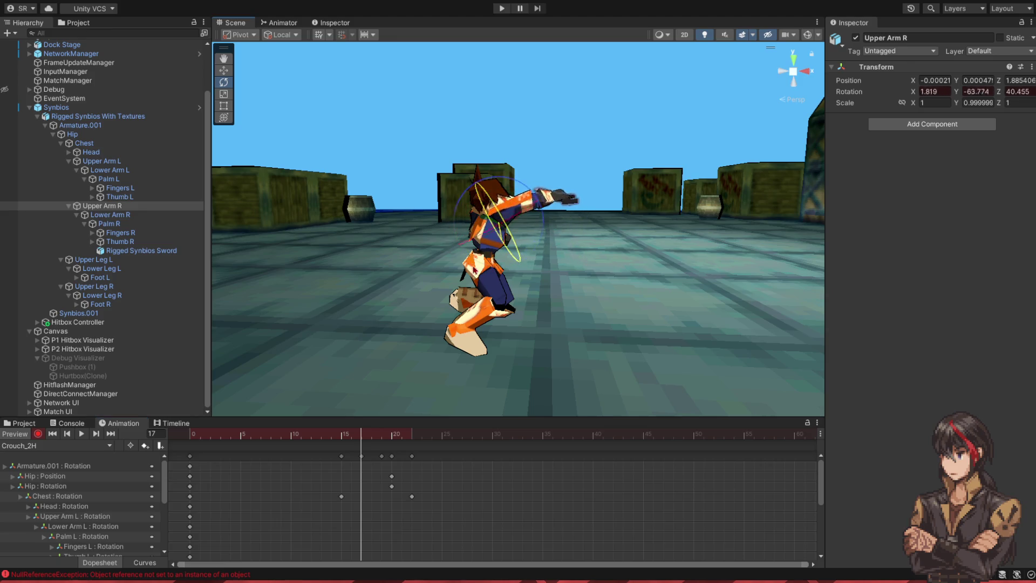
pyautogui.moveTo(517, 240); pyautogui.dragTo(465, 262)
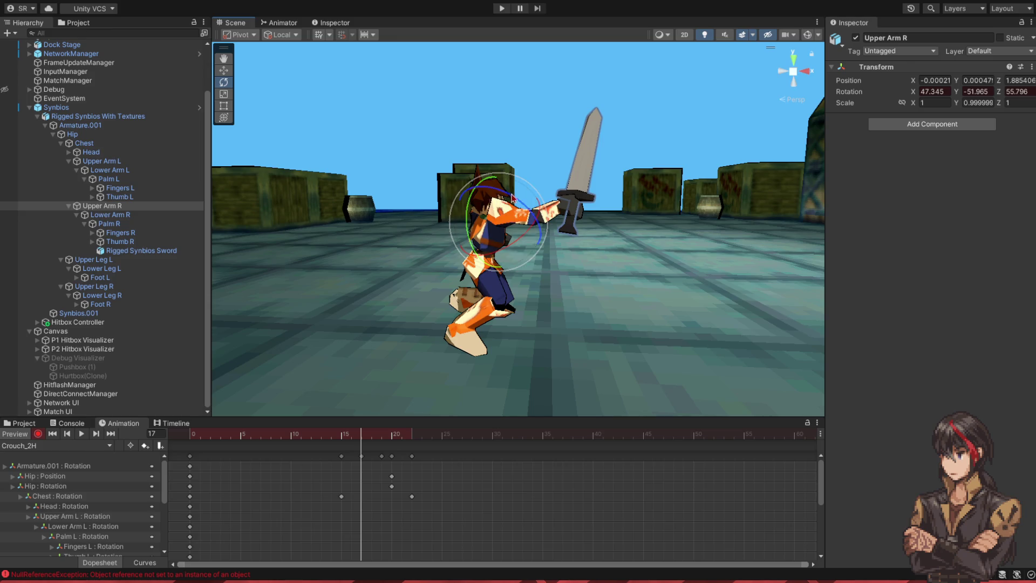
pyautogui.moveTo(512, 199); pyautogui.dragTo(547, 238)
pyautogui.moveTo(483, 249); pyautogui.dragTo(510, 201)
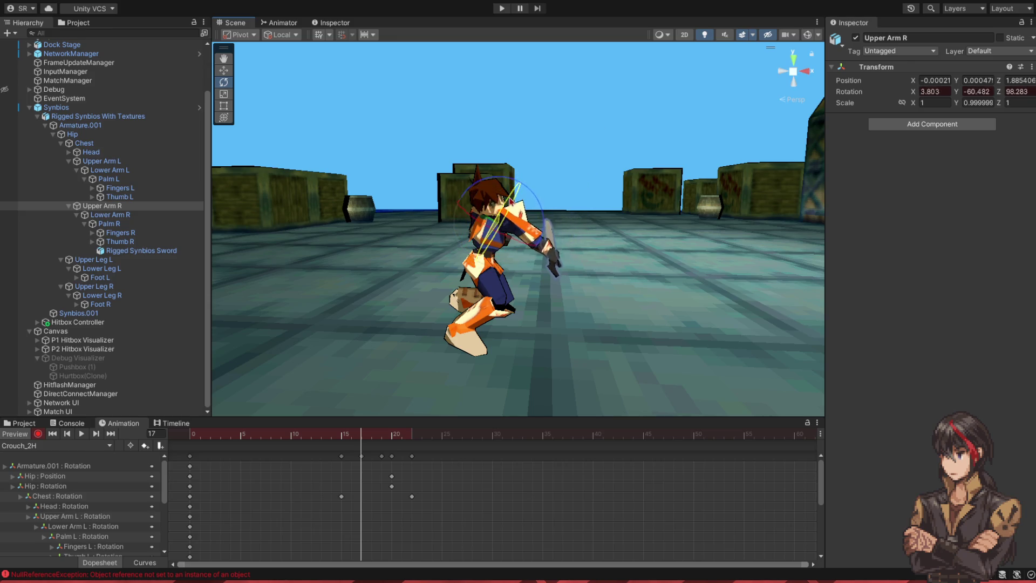
# Step: Adjust the right forearm and turn the hand at frame 17 to angle the sword mid-swing
pyautogui.click(178, 215)
pyautogui.moveTo(549, 265)
pyautogui.mouseDown()
pyautogui.moveTo(530, 254)
pyautogui.moveTo(498, 188)
pyautogui.mouseUp()
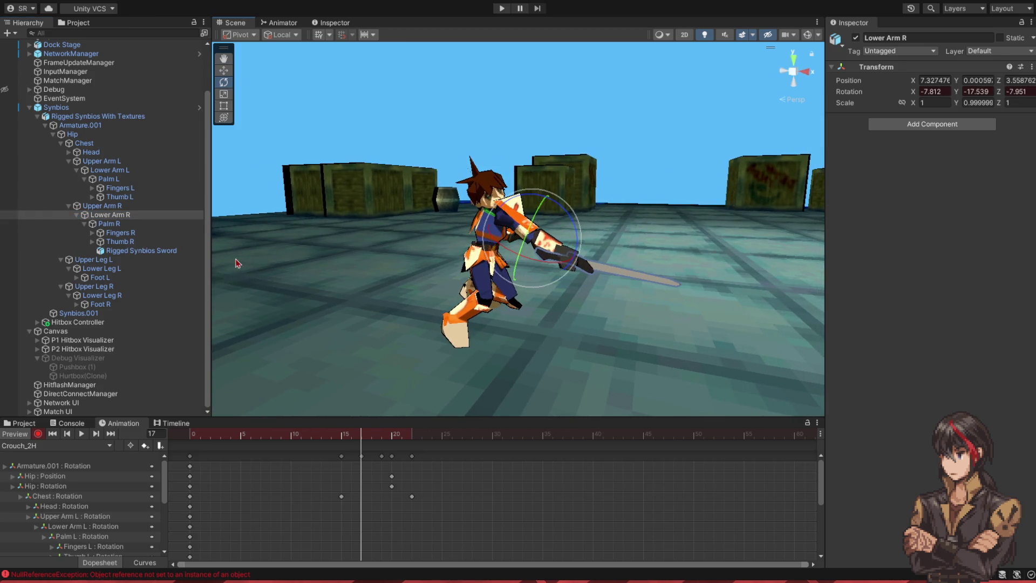
pyautogui.click(110, 223)
pyautogui.moveTo(537, 221)
pyautogui.mouseDown()
pyautogui.moveTo(547, 210)
pyautogui.moveTo(465, 286)
pyautogui.moveTo(497, 240)
pyautogui.moveTo(462, 273)
pyautogui.moveTo(441, 263)
pyautogui.mouseUp()
pyautogui.moveTo(363, 440)
pyautogui.mouseDown()
pyautogui.moveTo(413, 443)
pyautogui.moveTo(392, 443)
pyautogui.mouseUp()
pyautogui.moveTo(351, 378)
pyautogui.mouseDown()
pyautogui.moveTo(389, 224)
pyautogui.moveTo(325, 354)
pyautogui.moveTo(331, 345)
pyautogui.mouseUp()
# Step: Show only selected bones' tracks and inspect the right arm and hand keyframes
pyautogui.click(130, 445)
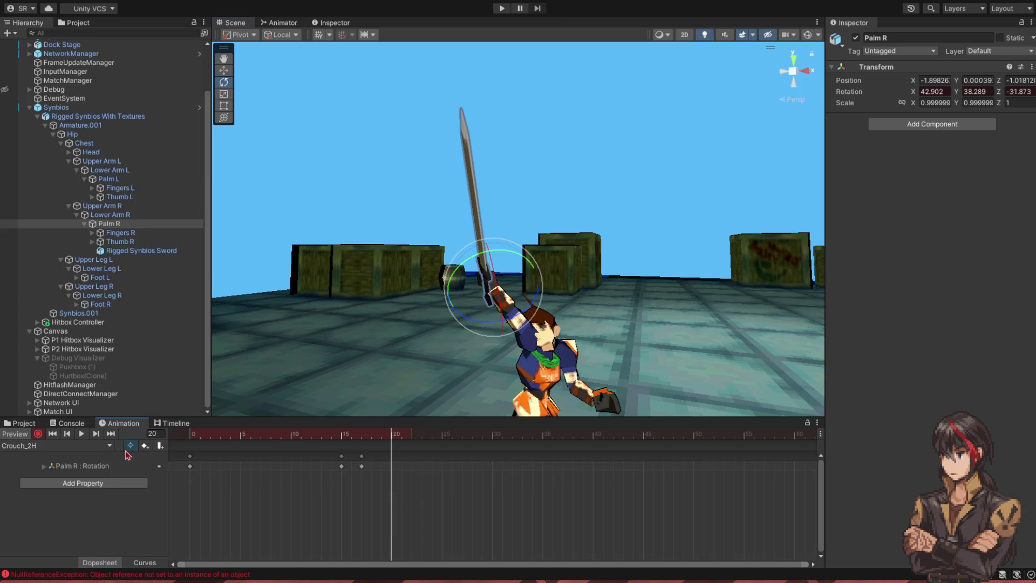
pyautogui.click(129, 215)
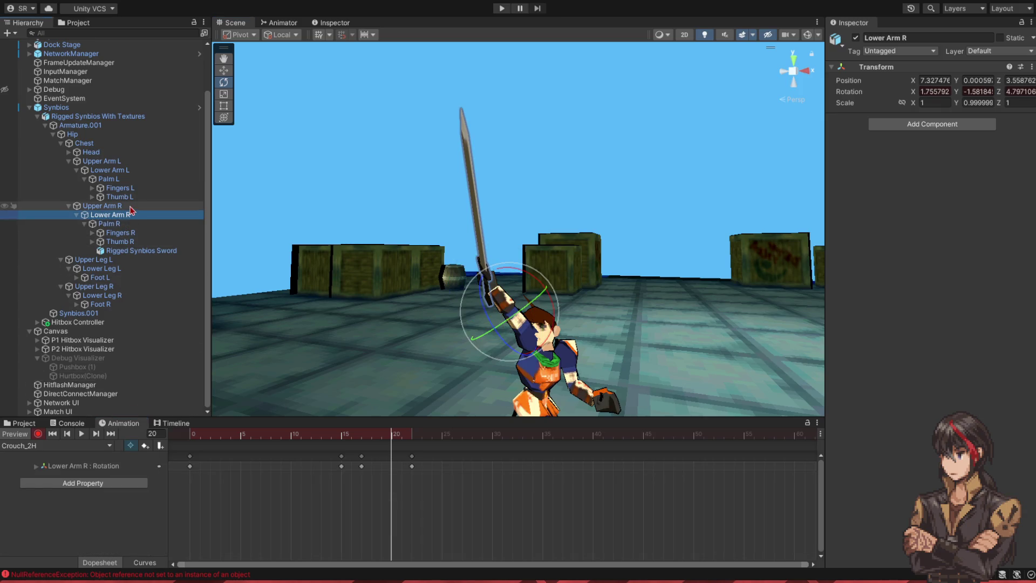
pyautogui.click(132, 208)
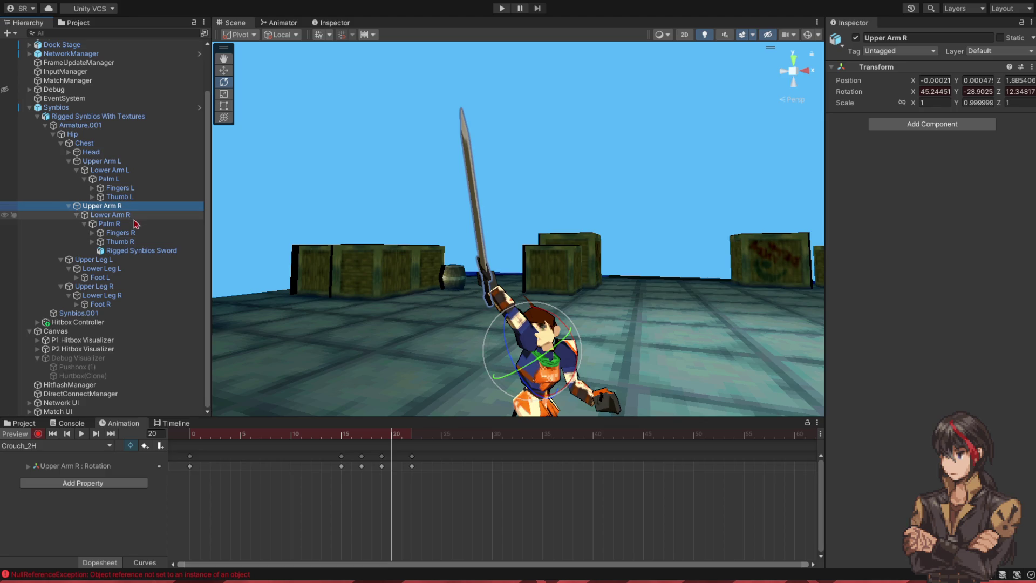
pyautogui.click(133, 218)
pyautogui.click(134, 224)
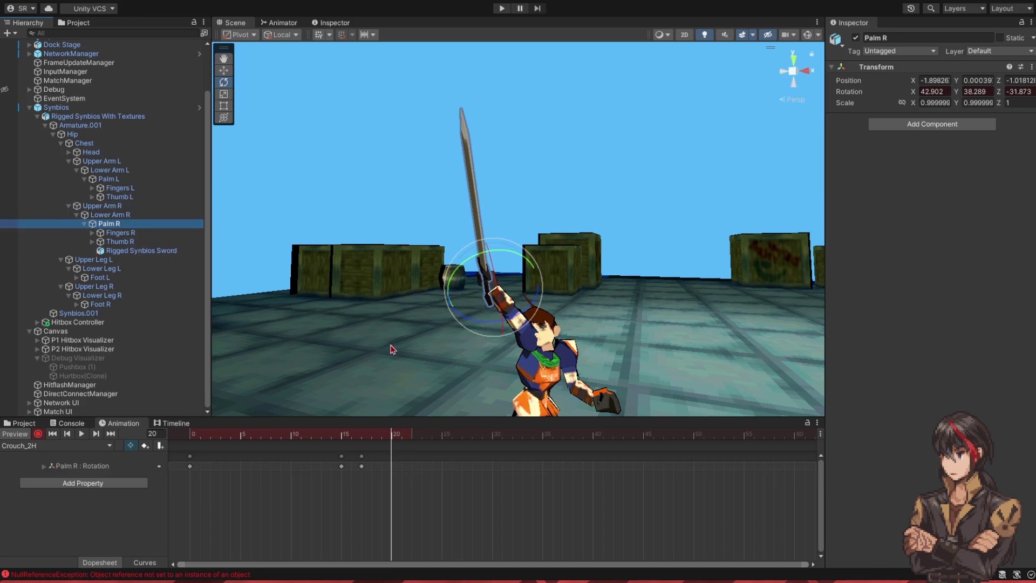
pyautogui.moveTo(383, 439); pyautogui.dragTo(391, 438)
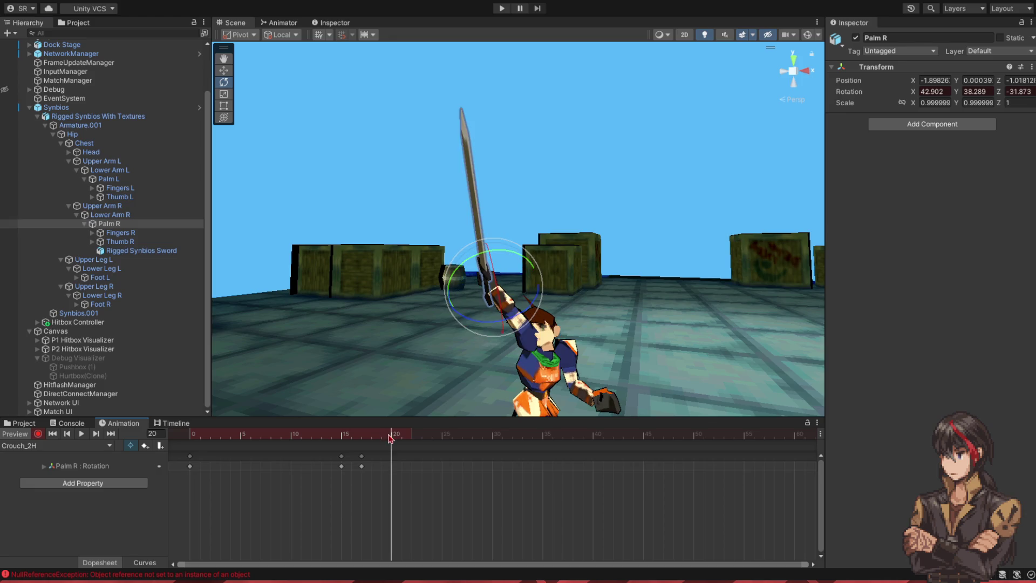
pyautogui.scroll(5, 377, 359)
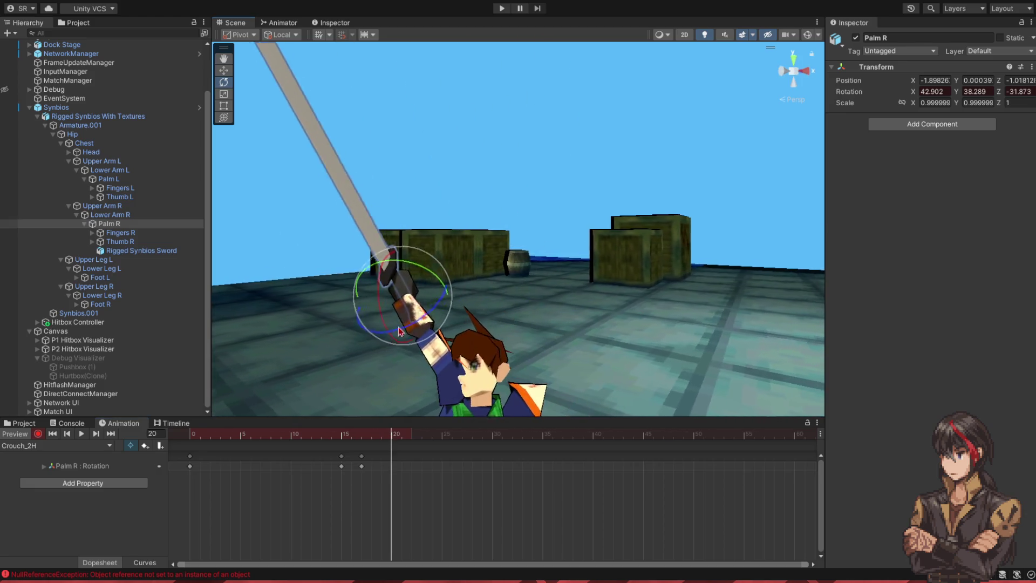
# Step: Rotate the right hand so the sword points up, previewing frames 18–22
pyautogui.moveTo(412, 277)
pyautogui.mouseDown()
pyautogui.moveTo(480, 316)
pyautogui.moveTo(470, 312)
pyautogui.mouseUp()
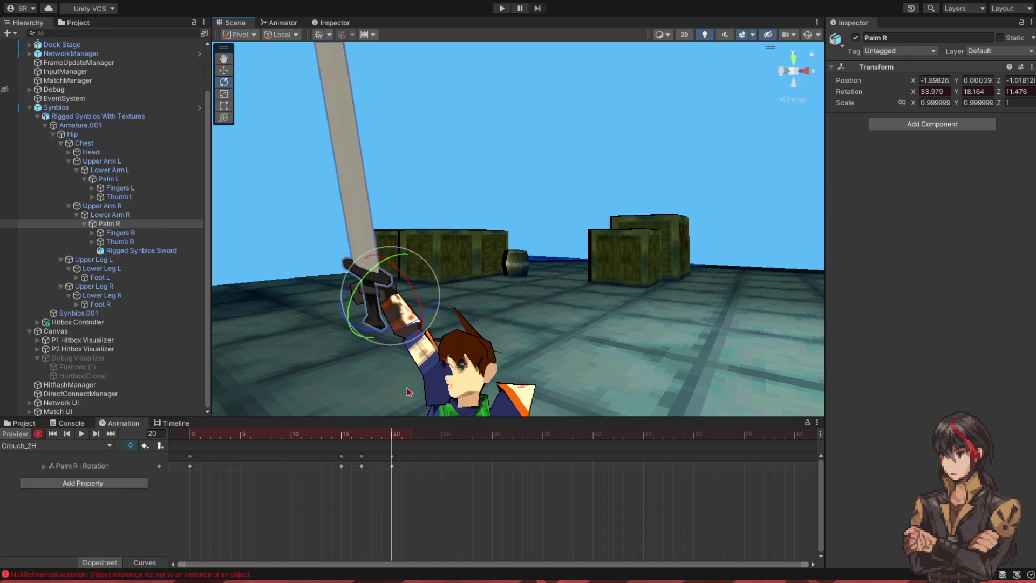
pyautogui.click(402, 434)
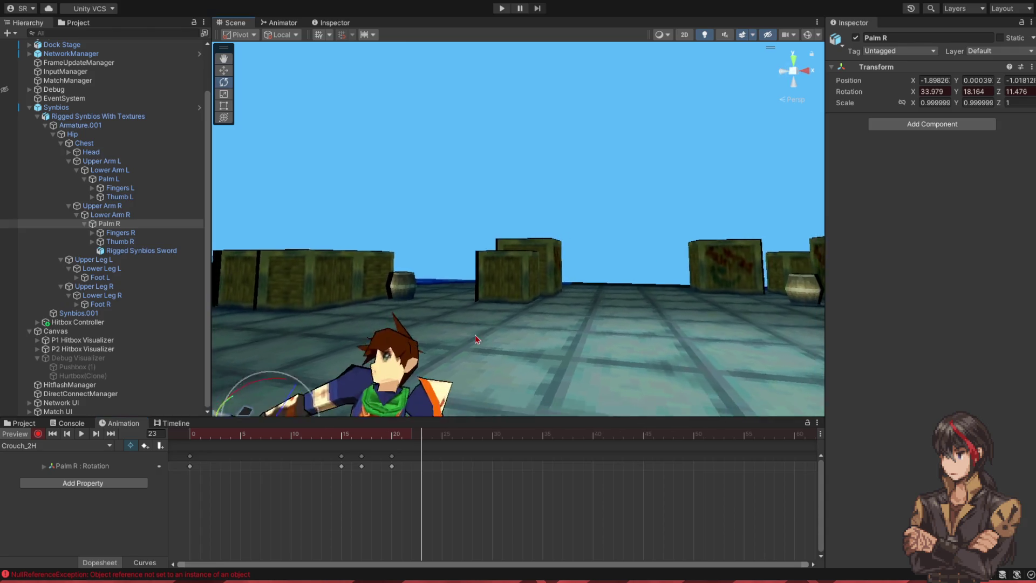
pyautogui.click(412, 435)
pyautogui.moveTo(412, 435)
pyautogui.mouseDown()
pyautogui.moveTo(361, 438)
pyautogui.moveTo(387, 440)
pyautogui.mouseUp()
# Step: Drag the Upper Arm R rotation key from frame 19 to frame 20
pyautogui.click(102, 206)
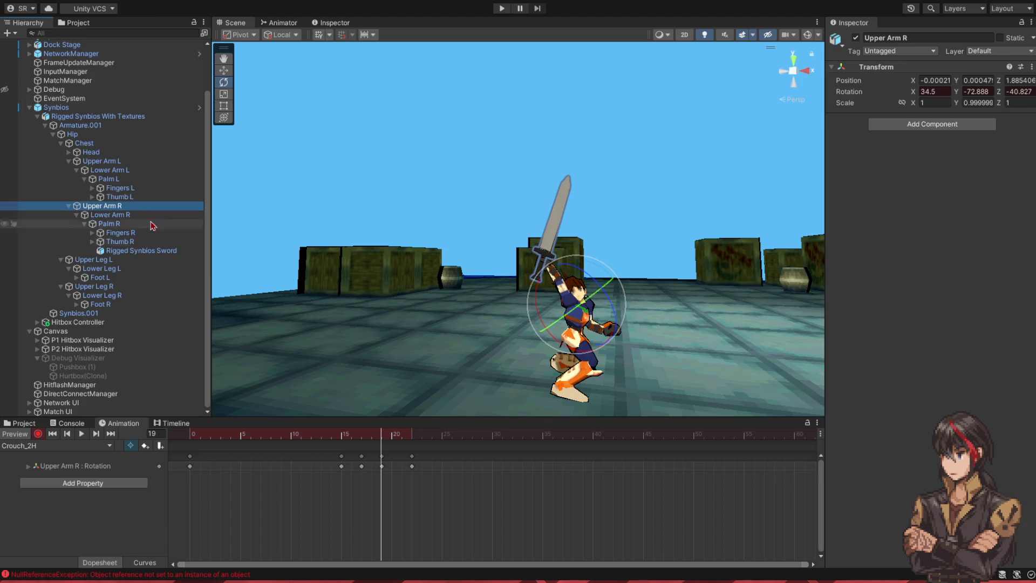
pyautogui.click(383, 460)
pyautogui.moveTo(390, 459)
pyautogui.mouseDown()
pyautogui.moveTo(378, 437)
pyautogui.moveTo(363, 435)
pyautogui.moveTo(412, 435)
pyautogui.moveTo(190, 435)
pyautogui.mouseUp()
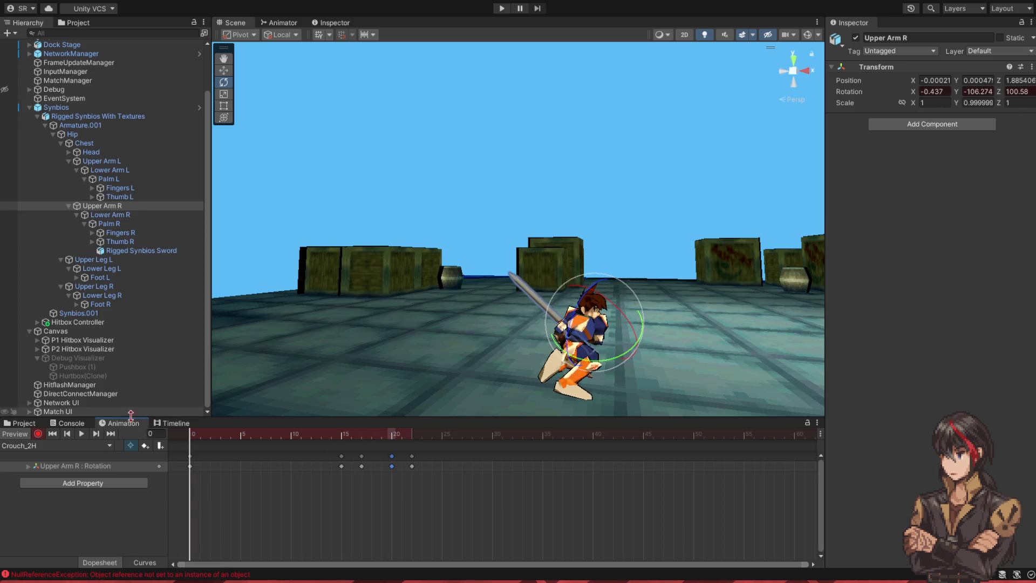
# Step: Play the Crouch_2H preview, step through frames 4–22, and turn off 'show selected only'
pyautogui.click(82, 434)
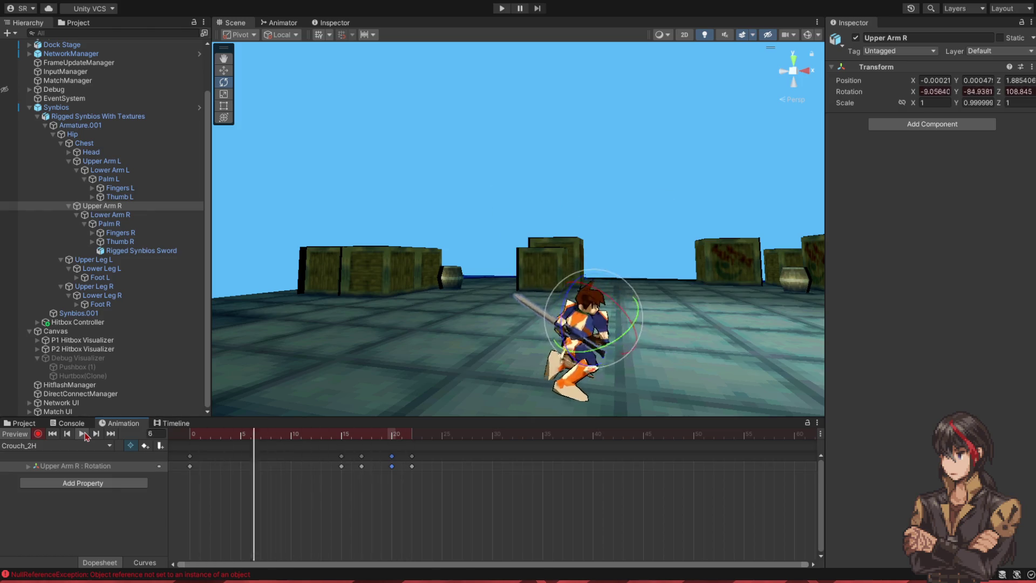
pyautogui.moveTo(351, 435)
pyautogui.mouseDown()
pyautogui.moveTo(411, 441)
pyautogui.moveTo(401, 441)
pyautogui.mouseUp()
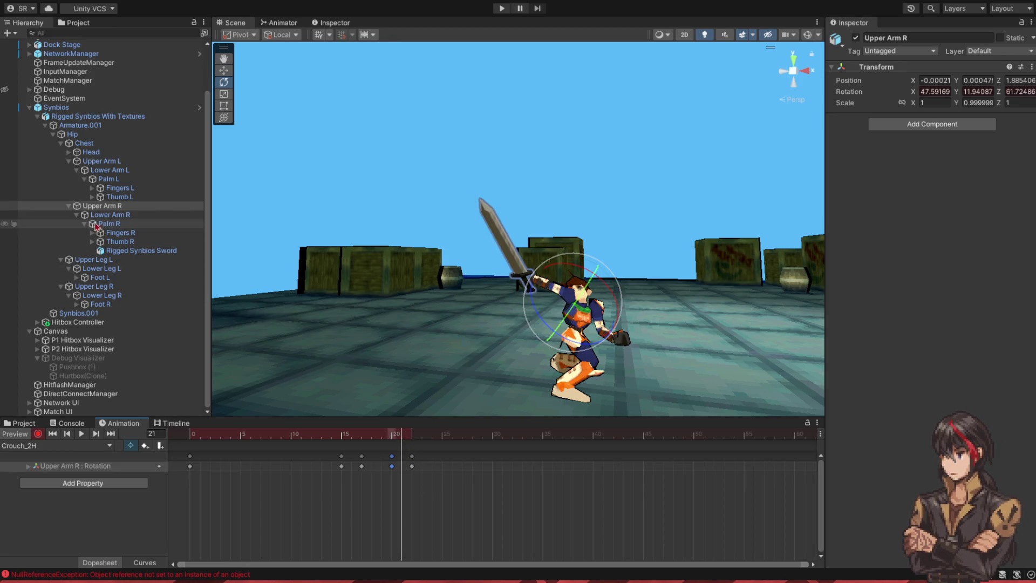
pyautogui.click(130, 446)
pyautogui.moveTo(368, 437); pyautogui.dragTo(362, 436)
# Step: Select the summary keys from frame 17 to 22 and stretch them so the last lands on frame 25
pyautogui.click(363, 456)
pyautogui.keyDown('shift'); pyautogui.click(412, 457); pyautogui.keyUp('shift')
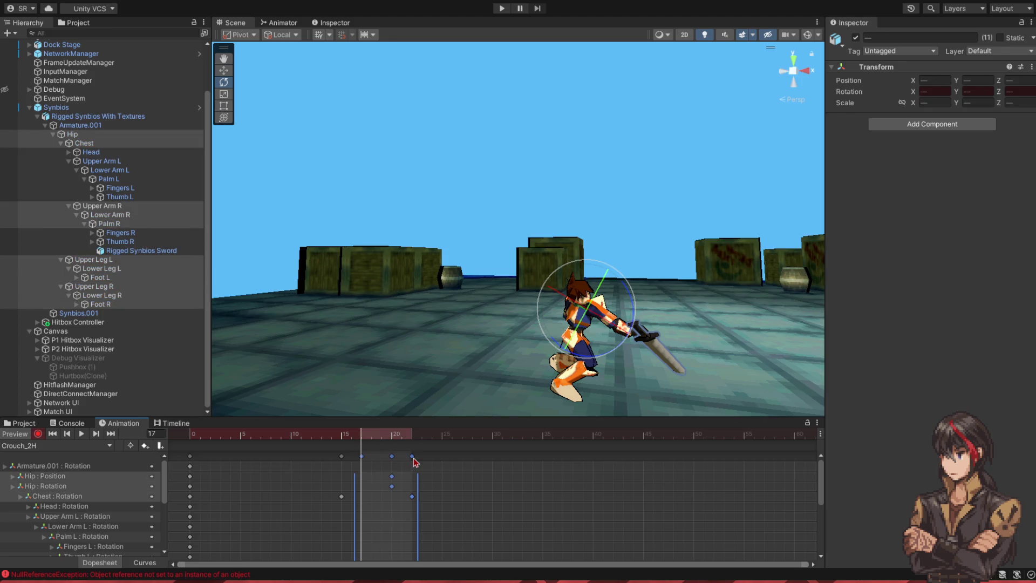
pyautogui.moveTo(417, 476); pyautogui.dragTo(441, 475)
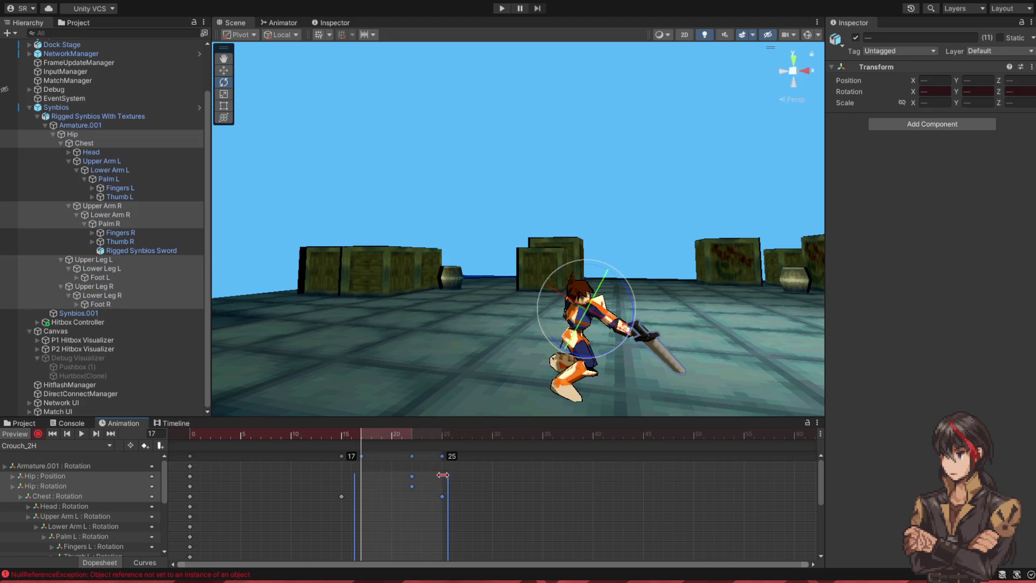
pyautogui.moveTo(409, 438)
pyautogui.mouseDown()
pyautogui.moveTo(324, 438)
pyautogui.moveTo(440, 444)
pyautogui.moveTo(377, 448)
pyautogui.moveTo(434, 450)
pyautogui.moveTo(417, 449)
pyautogui.mouseUp()
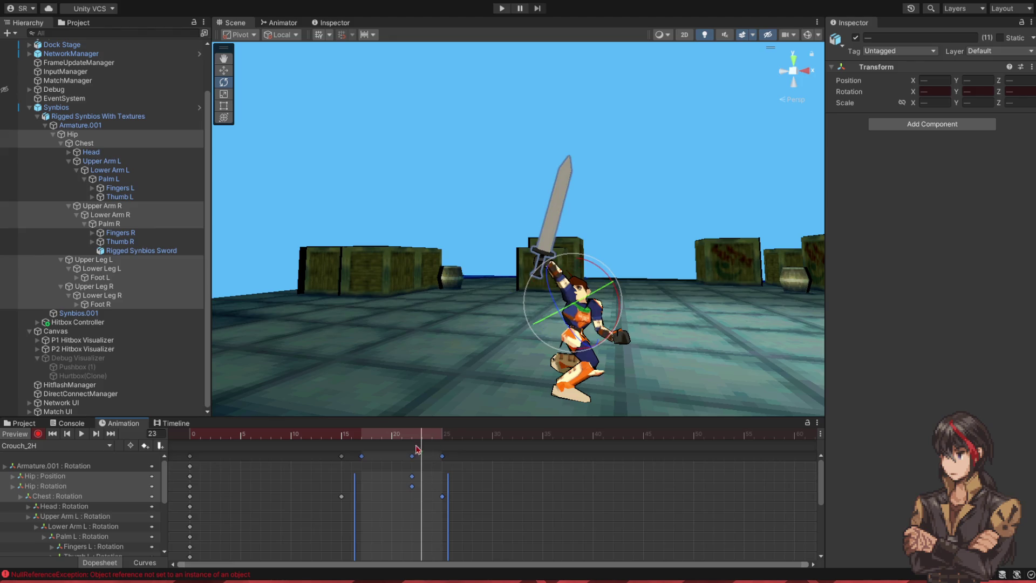
pyautogui.click(102, 206)
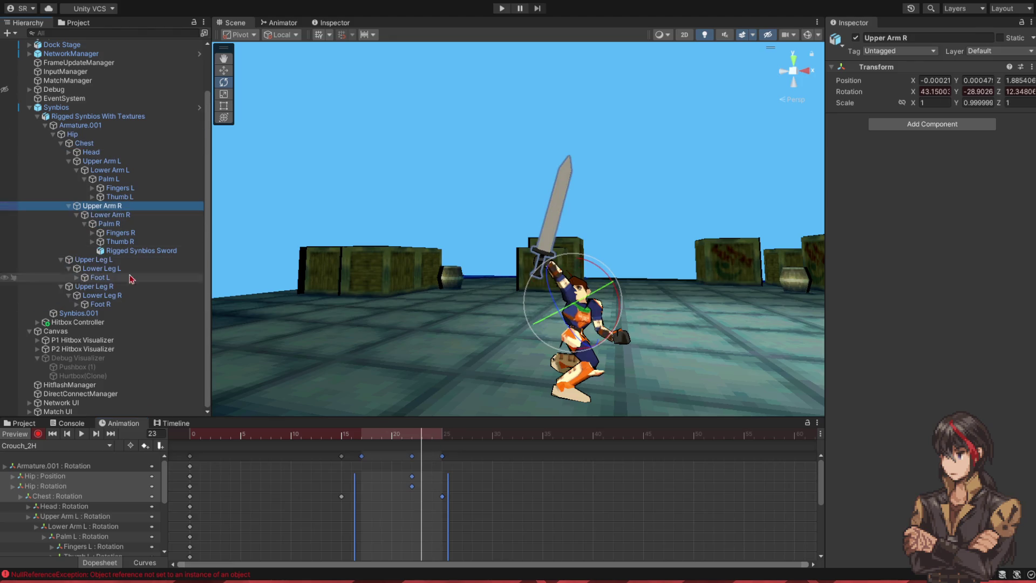
pyautogui.click(131, 446)
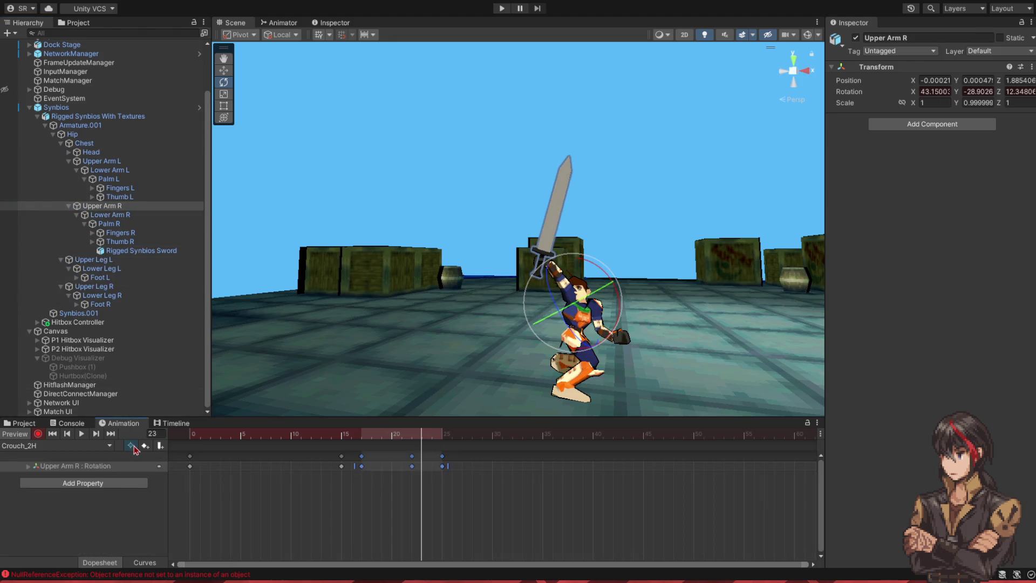
pyautogui.click(108, 214)
pyautogui.click(105, 223)
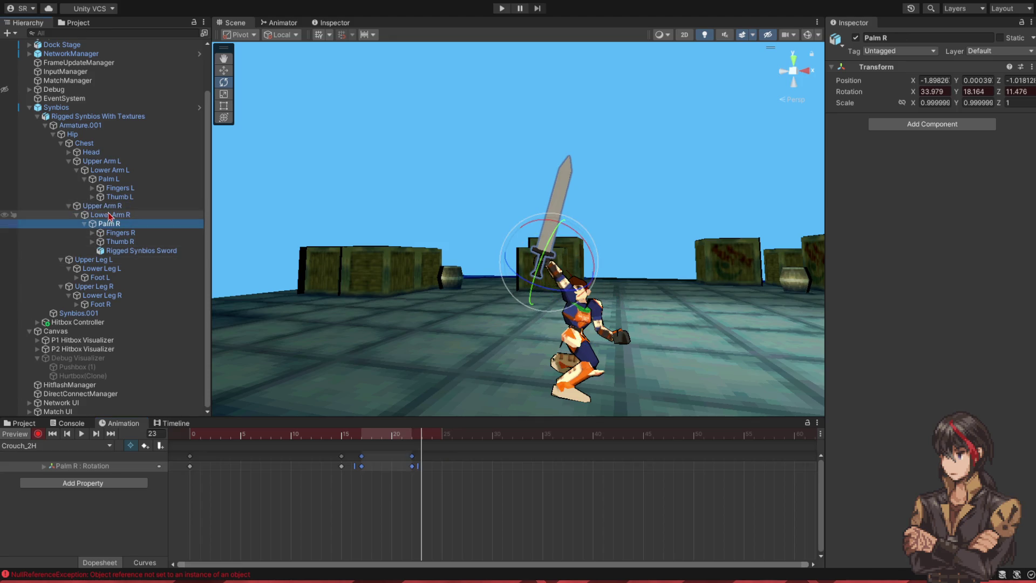
pyautogui.click(105, 206)
pyautogui.moveTo(418, 438)
pyautogui.mouseDown()
pyautogui.moveTo(438, 440)
pyautogui.moveTo(411, 439)
pyautogui.mouseUp()
pyautogui.click(493, 466)
pyautogui.click(190, 434)
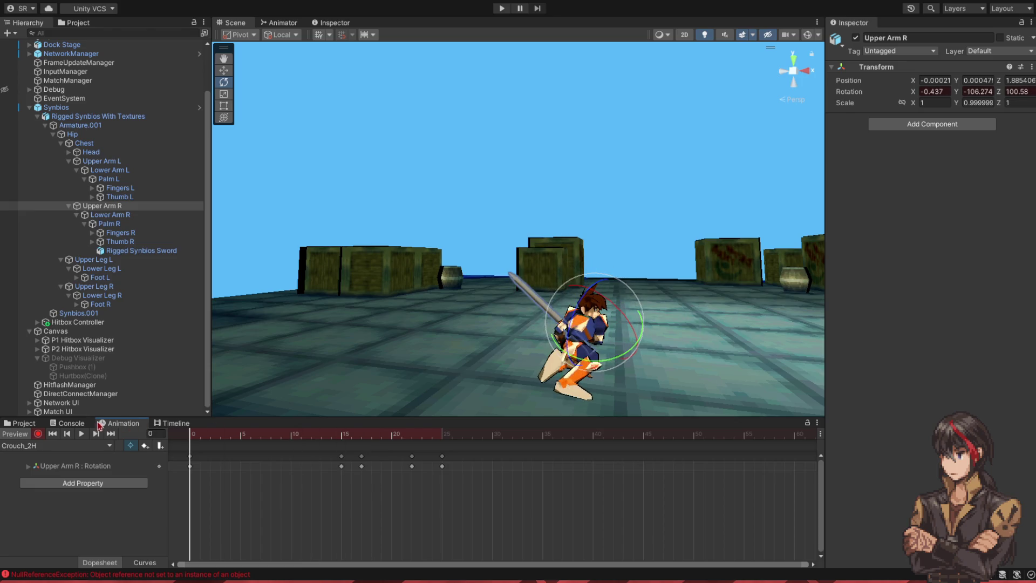
pyautogui.click(82, 434)
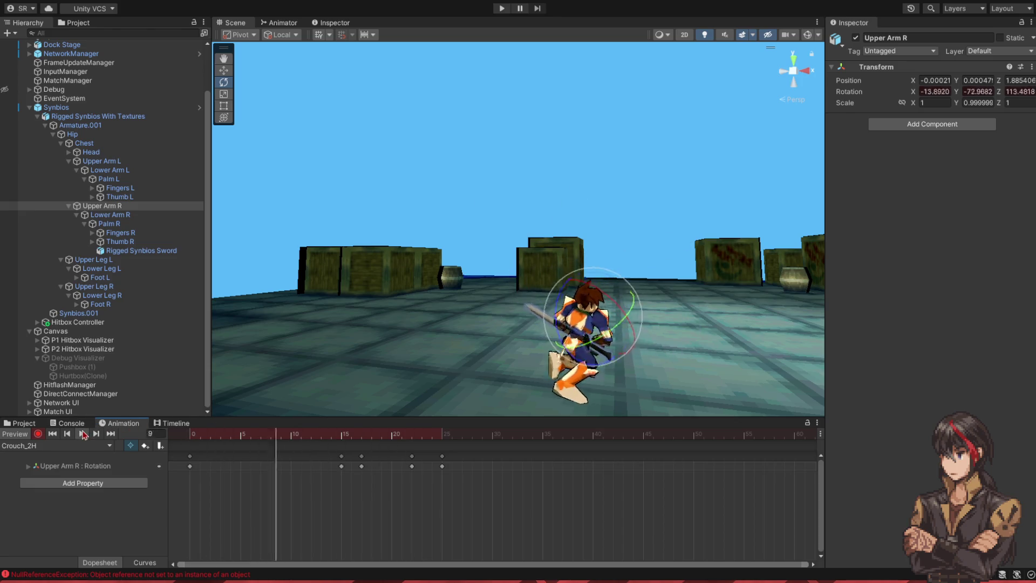
pyautogui.moveTo(447, 357); pyautogui.dragTo(515, 391)
pyautogui.moveTo(529, 396)
pyautogui.mouseDown()
pyautogui.moveTo(543, 342)
pyautogui.moveTo(543, 375)
pyautogui.mouseUp()
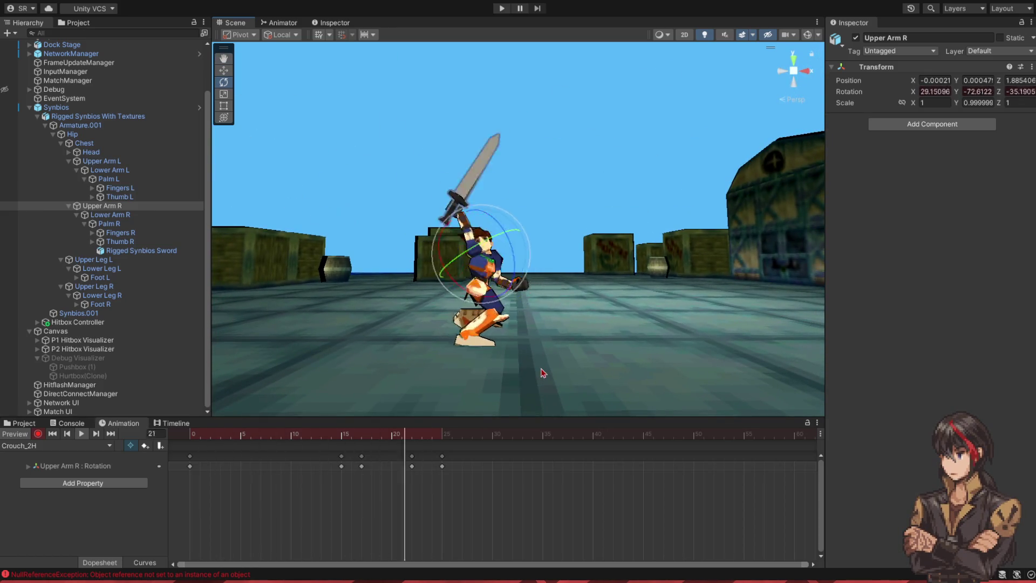
pyautogui.click(130, 446)
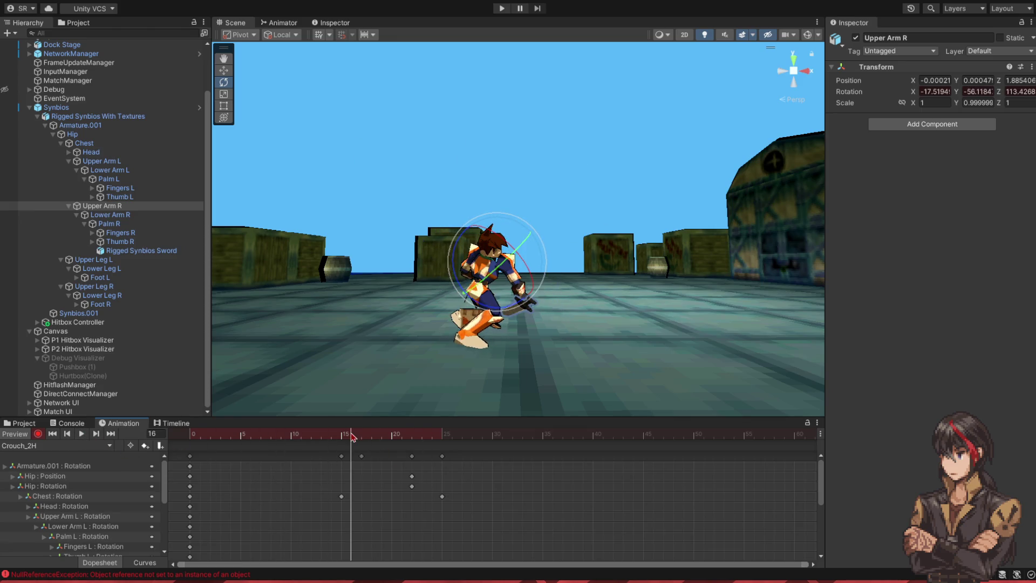
# Step: Twist the Chest at frame 17, adding a Chest rotation key, and review the swing frames
pyautogui.click(119, 143)
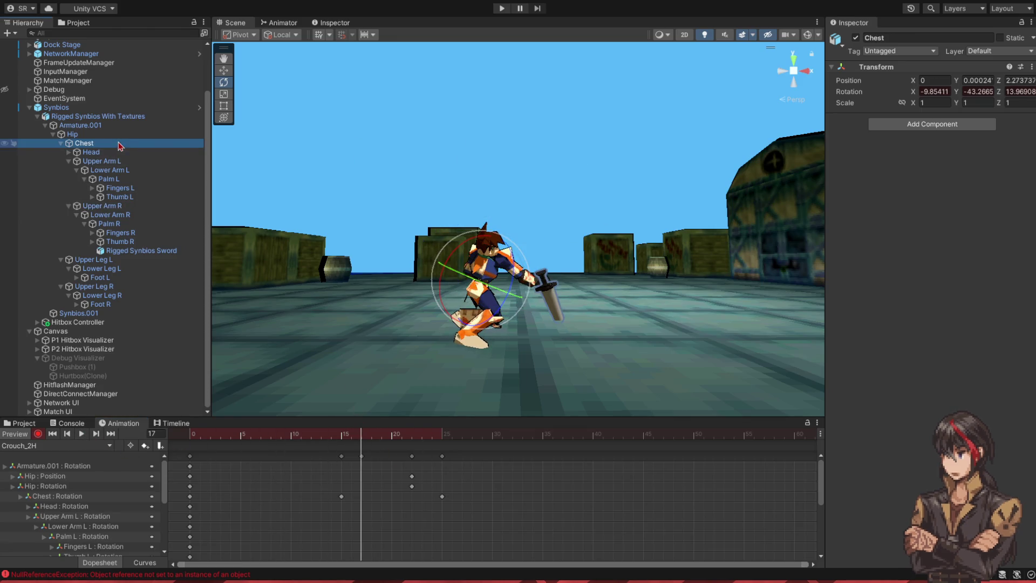
pyautogui.moveTo(497, 331); pyautogui.dragTo(465, 294)
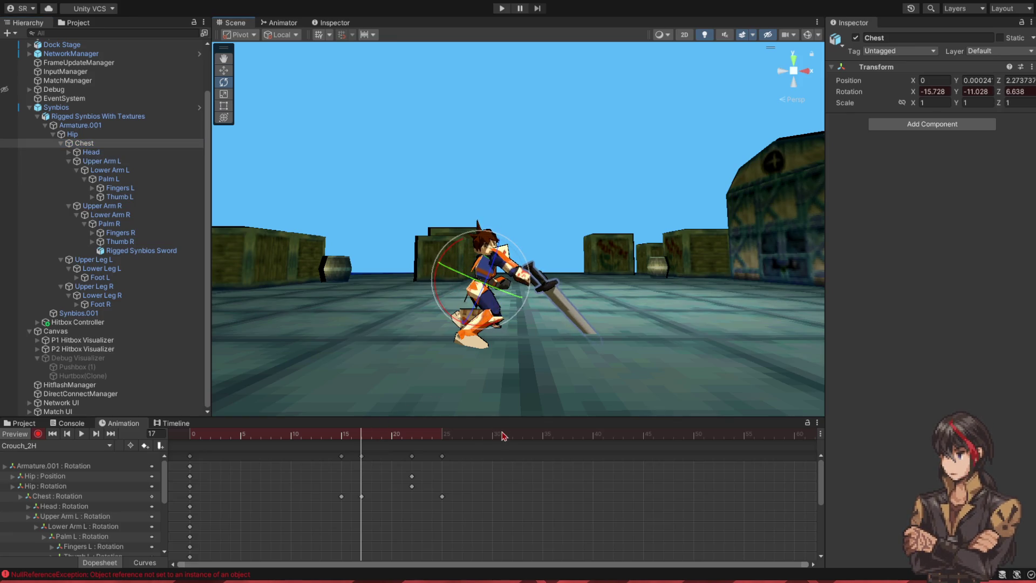
pyautogui.moveTo(438, 446)
pyautogui.mouseDown()
pyautogui.moveTo(312, 444)
pyautogui.moveTo(439, 451)
pyautogui.mouseUp()
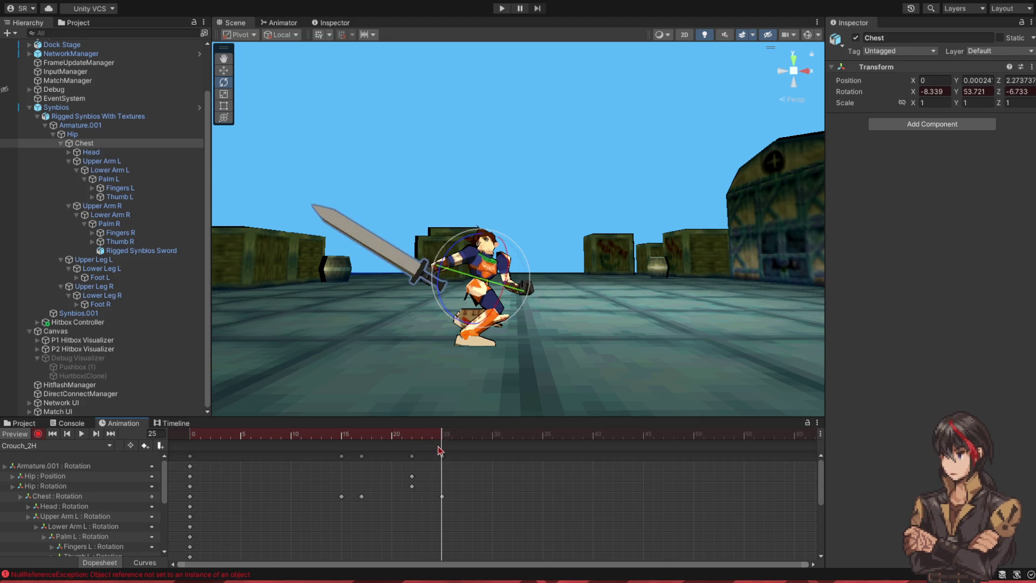
pyautogui.click(497, 229)
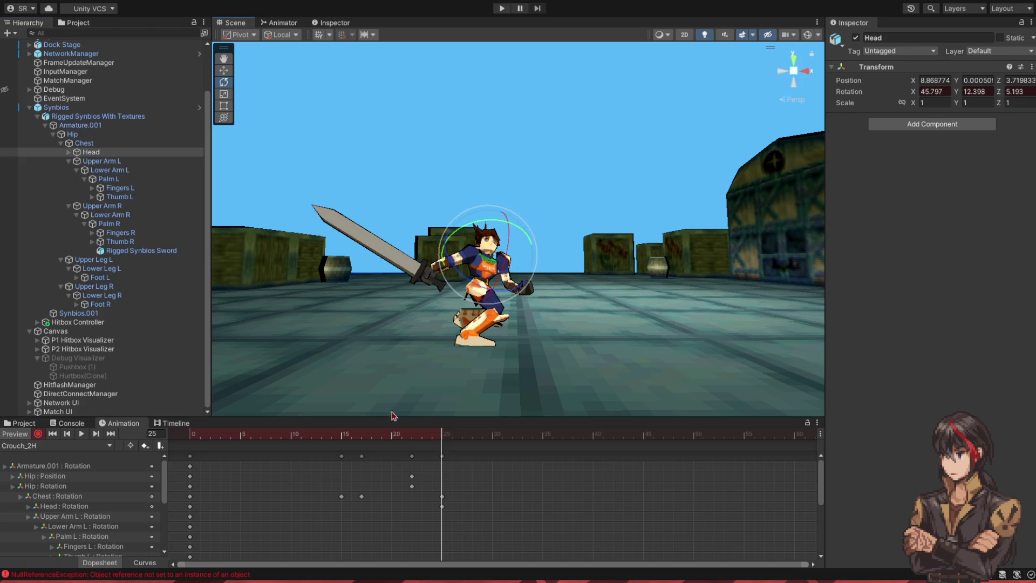
# Step: Key the Head at frame 21 (8.84, 12.097, 5.612) and replay the whole clip
pyautogui.click(410, 435)
pyautogui.click(401, 435)
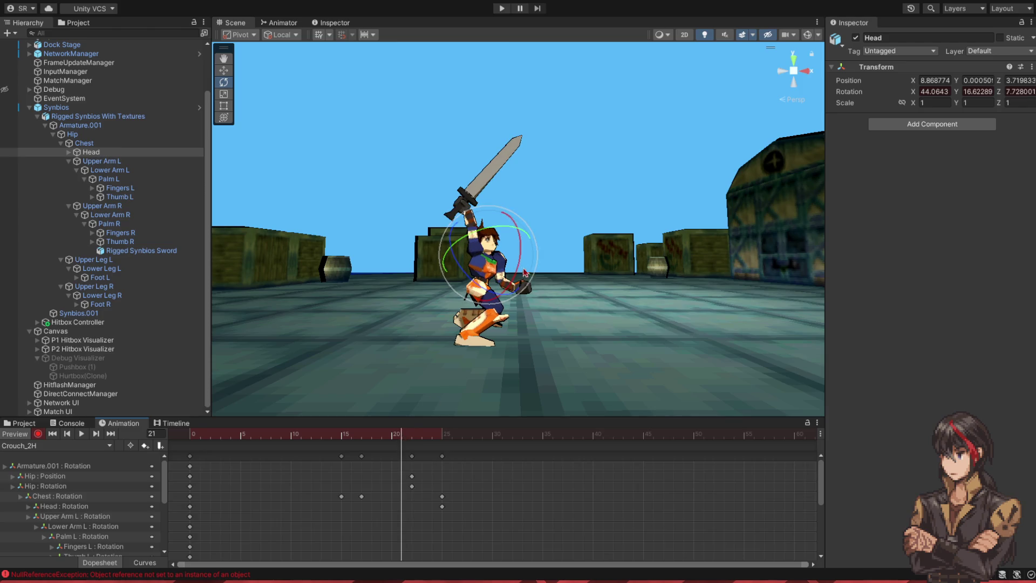
pyautogui.moveTo(393, 438)
pyautogui.mouseDown()
pyautogui.moveTo(186, 445)
pyautogui.moveTo(341, 447)
pyautogui.mouseUp()
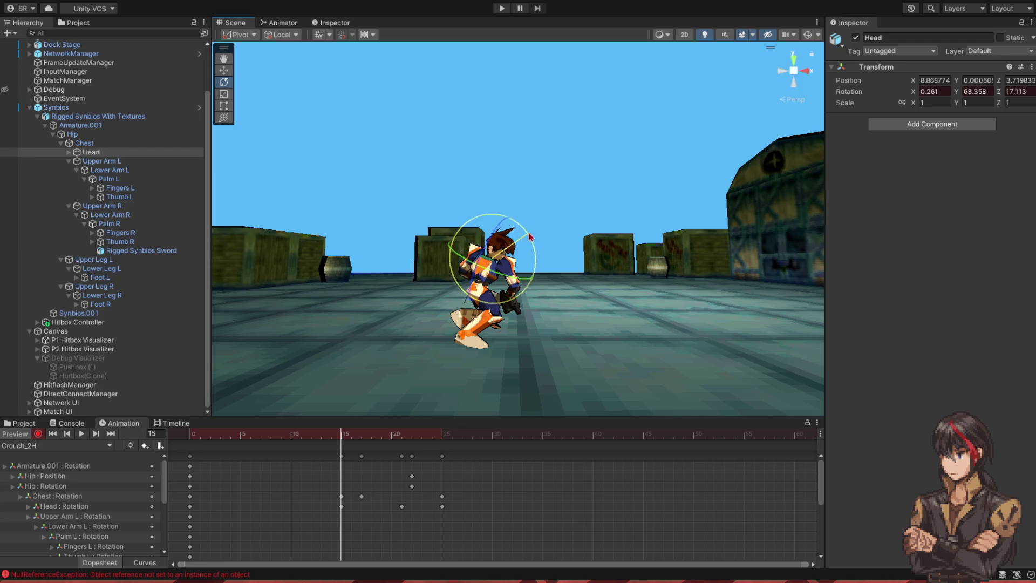
pyautogui.moveTo(343, 445)
pyautogui.mouseDown()
pyautogui.moveTo(192, 445)
pyautogui.moveTo(468, 456)
pyautogui.moveTo(131, 459)
pyautogui.mouseUp()
pyautogui.click(82, 434)
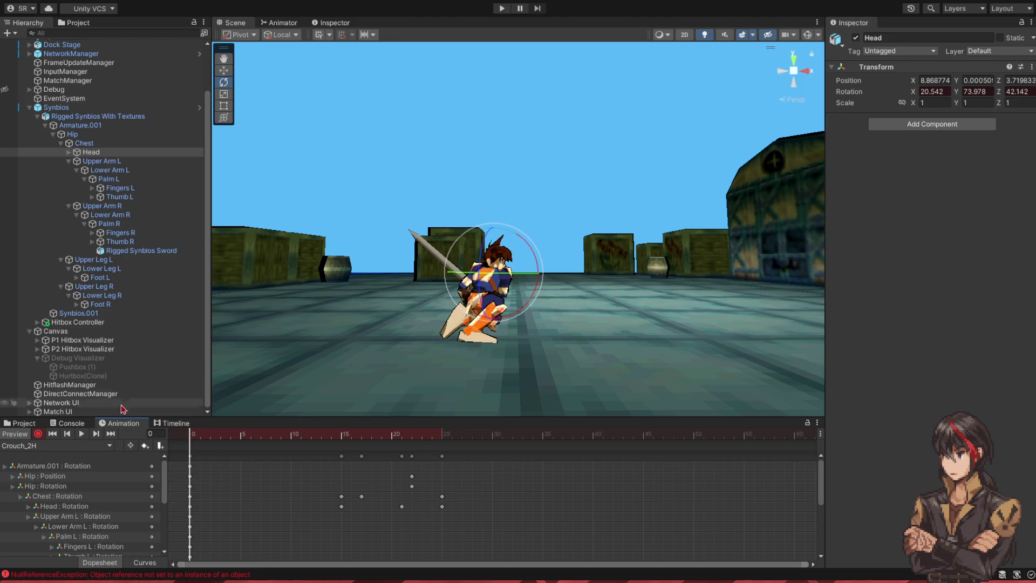
# Step: Rotate Foot L further around Z at frame 0 and replay the Crouch_2H animation
pyautogui.click(98, 278)
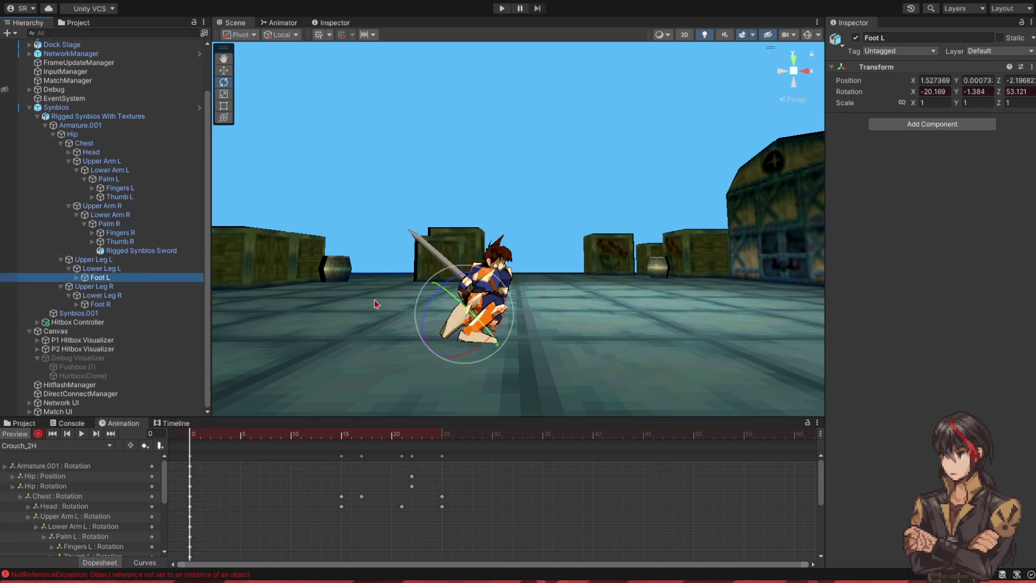
pyautogui.moveTo(446, 284); pyautogui.dragTo(407, 319)
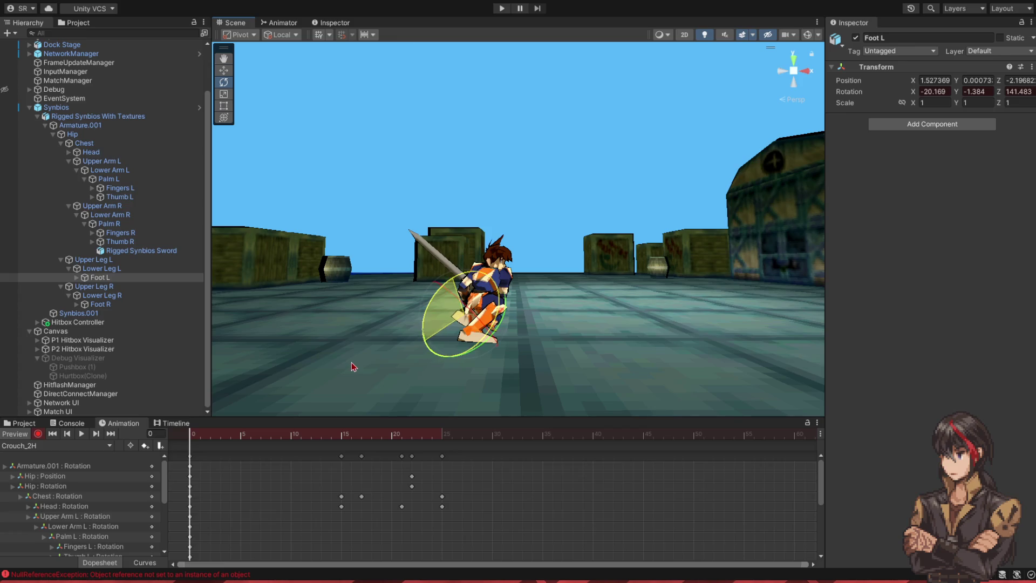
pyautogui.moveTo(211, 435)
pyautogui.mouseDown()
pyautogui.moveTo(440, 440)
pyautogui.moveTo(194, 437)
pyautogui.moveTo(410, 438)
pyautogui.moveTo(409, 459)
pyautogui.moveTo(443, 461)
pyautogui.moveTo(106, 451)
pyautogui.mouseUp()
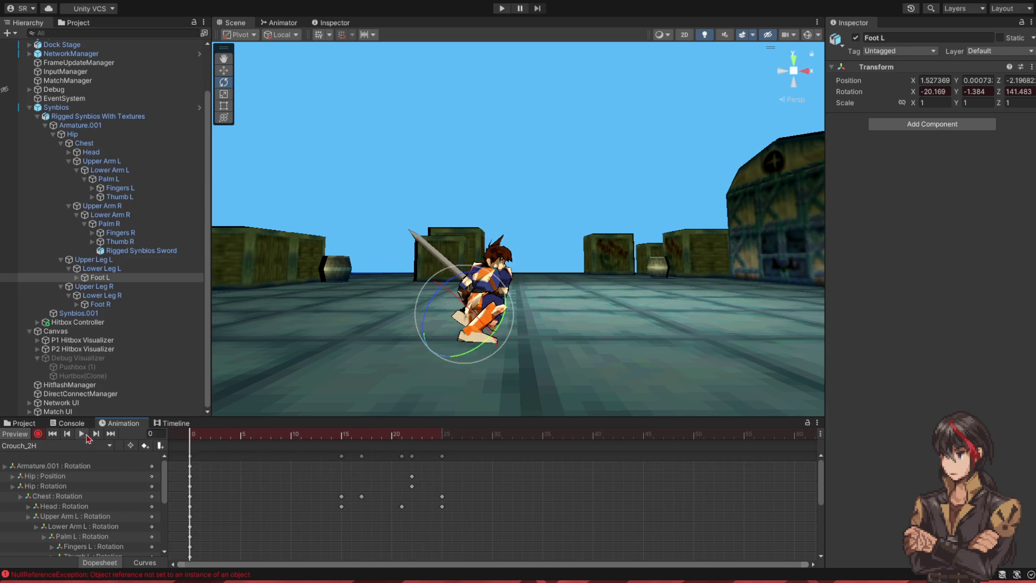
pyautogui.click(83, 435)
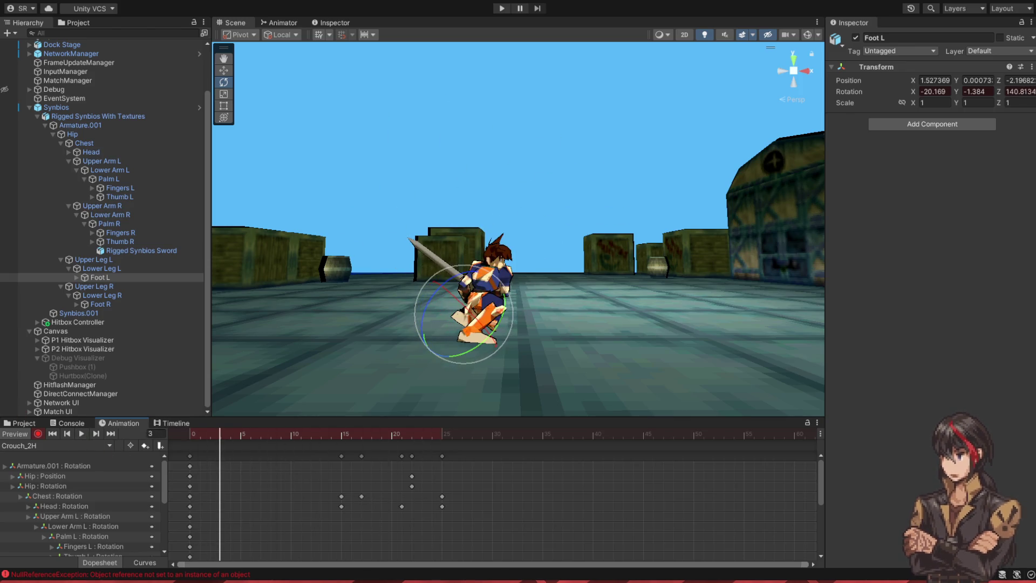
pyautogui.hotkey('alt', 'Tab')
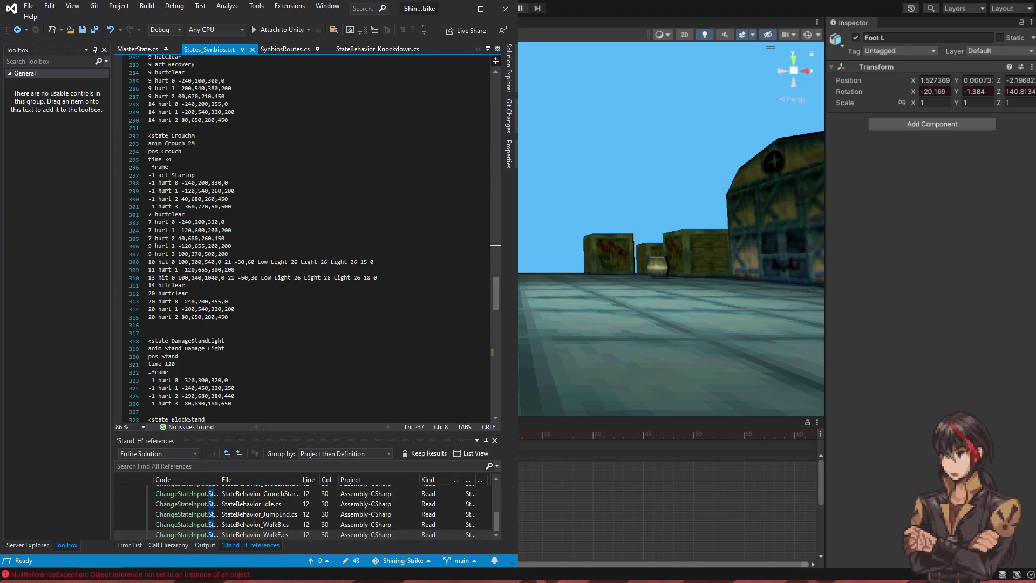
# Step: Scroll States_Synbios.txt up to review the CrouchM and StandH states, then minimize Visual Studio
pyautogui.scroll(20, 370, 364)
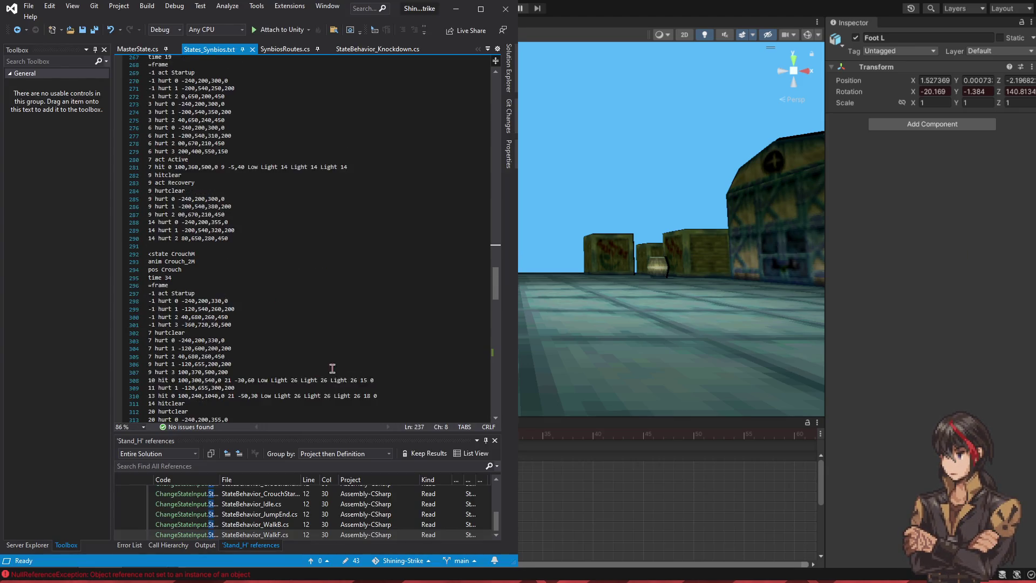
pyautogui.scroll(10, 371, 364)
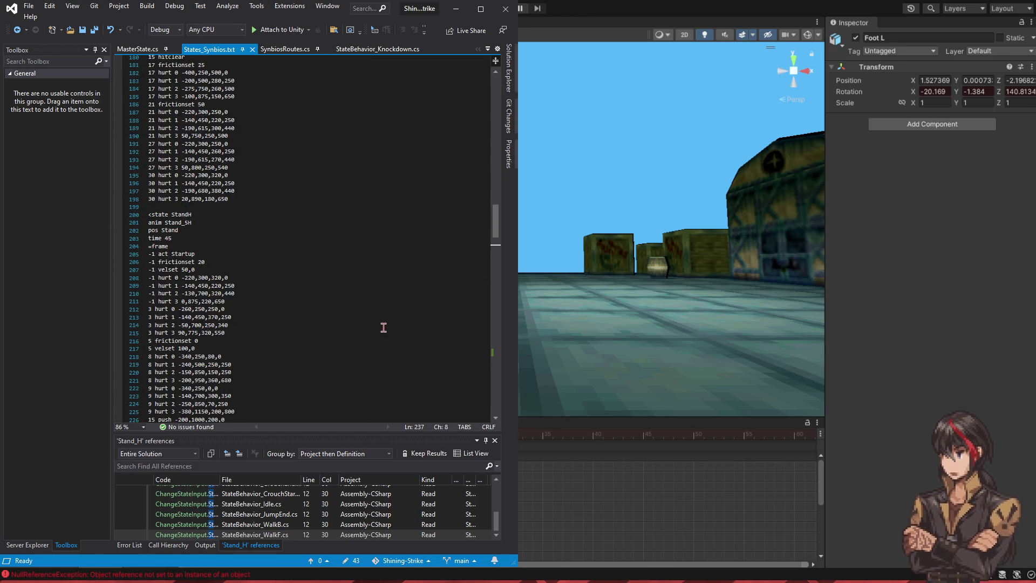
pyautogui.click(456, 9)
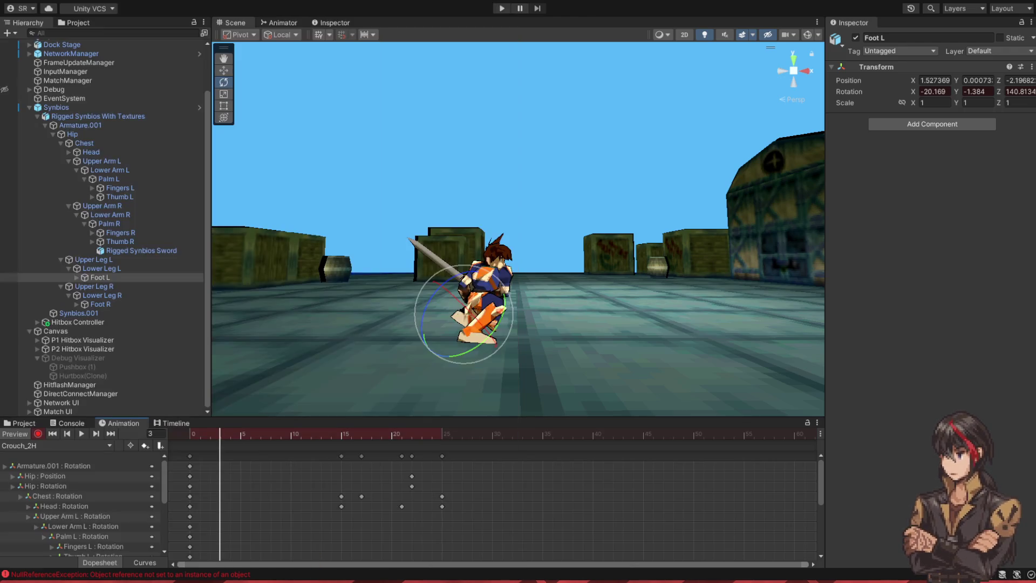
# Step: Check Crouch_2H at frame 26, then select all frame-0 keys of the Crouch_Idle pose
pyautogui.click(451, 435)
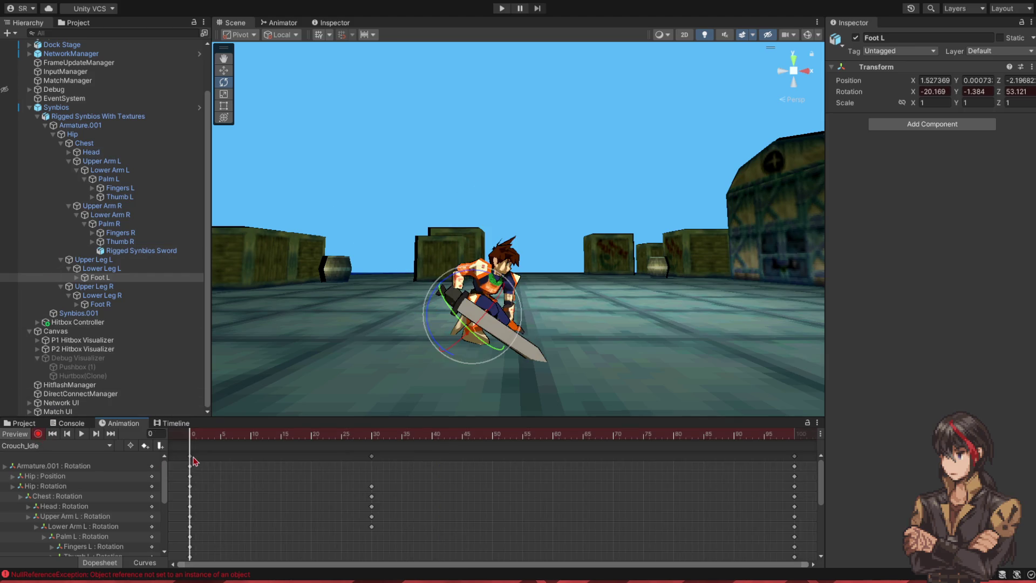
pyautogui.click(192, 457)
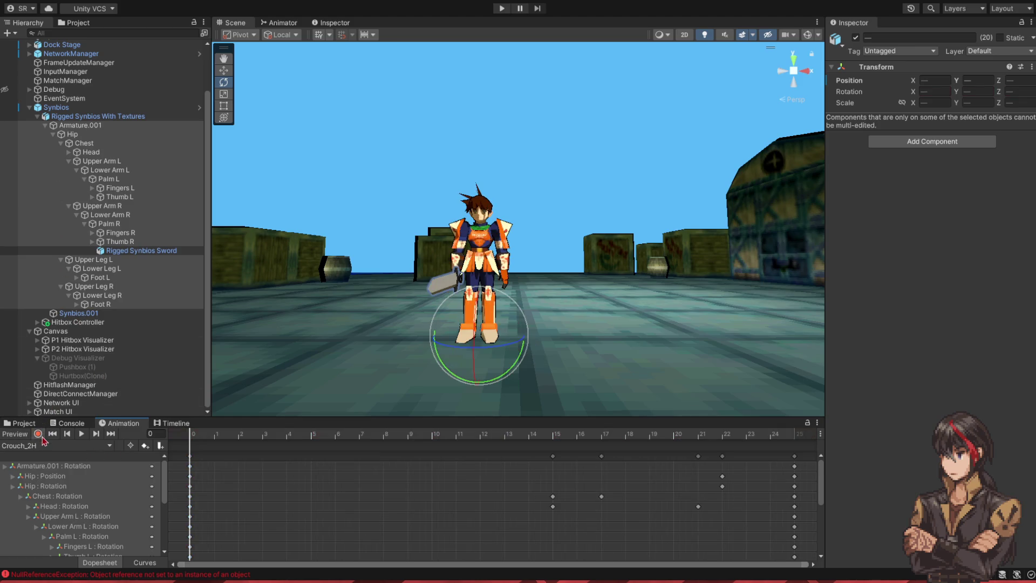
# Step: Paste the crouch idle pose keys at frame 50 and play back Crouch_2H from the start
pyautogui.scroll(-3, 518, 501)
pyautogui.click(691, 436)
pyautogui.hotkey('ctrl', 'v')
pyautogui.moveTo(687, 438)
pyautogui.mouseDown()
pyautogui.moveTo(423, 436)
pyautogui.moveTo(138, 462)
pyautogui.mouseUp()
pyautogui.click(81, 435)
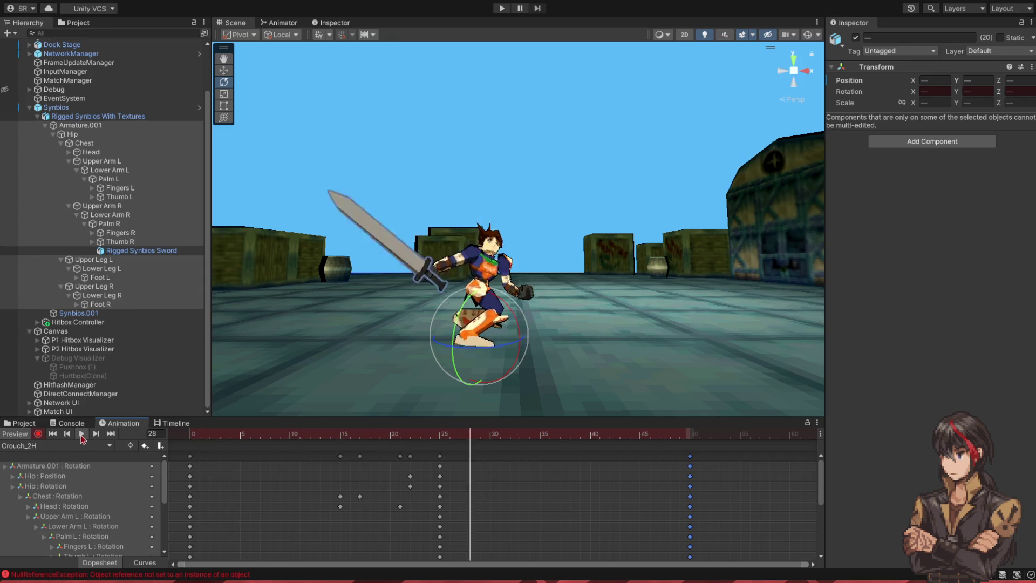
pyautogui.click(82, 435)
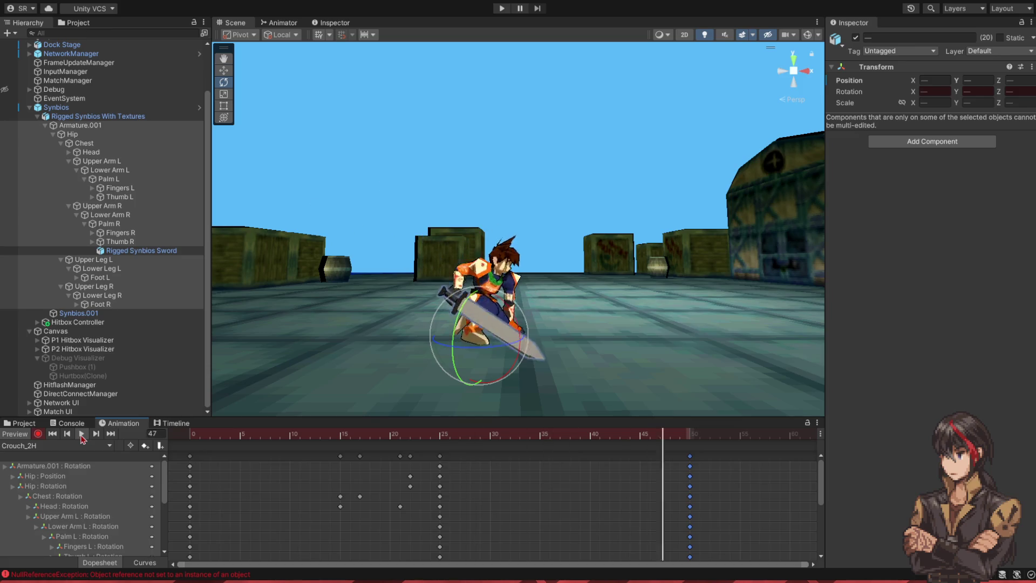
# Step: Twist the Chest further at frame 29 to rotation (-10.723, 64.346, -12.321)
pyautogui.moveTo(432, 436); pyautogui.dragTo(480, 445)
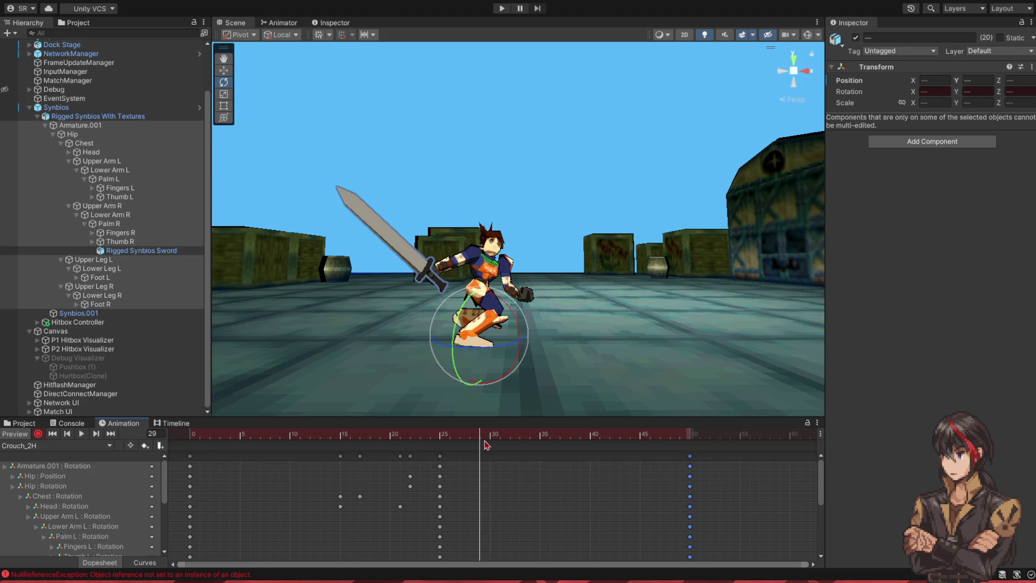
pyautogui.click(83, 143)
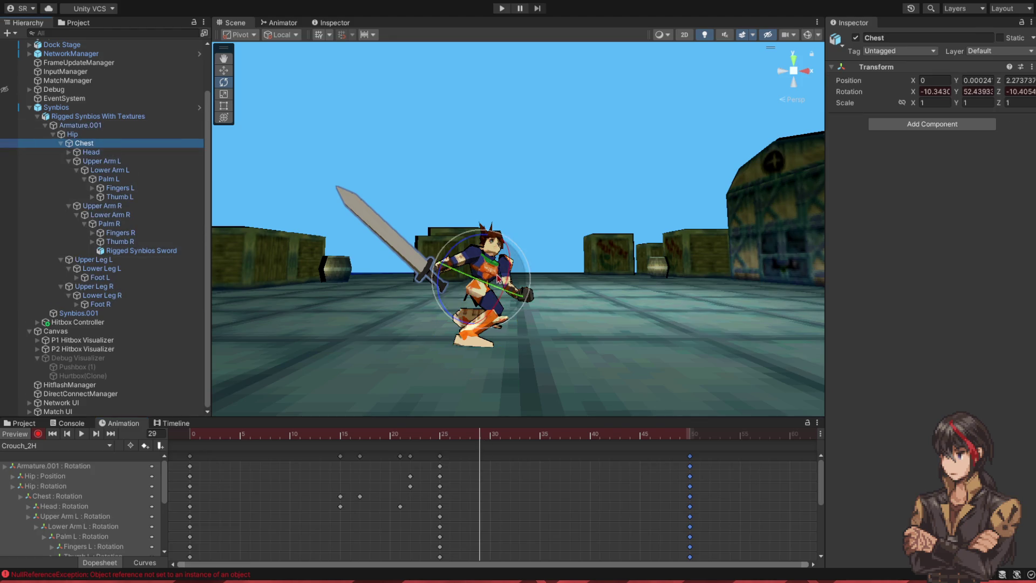
pyautogui.moveTo(491, 289); pyautogui.dragTo(499, 292)
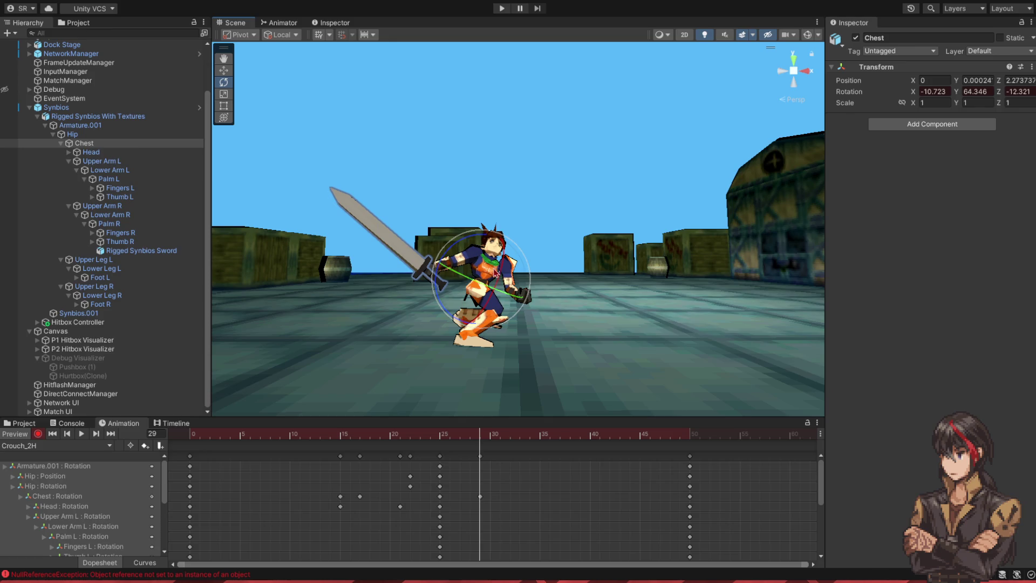
# Step: At frame 29, turn the Head and swing the right upper arm so the sword points horizontally
pyautogui.click(90, 152)
pyautogui.moveTo(507, 249); pyautogui.dragTo(489, 303)
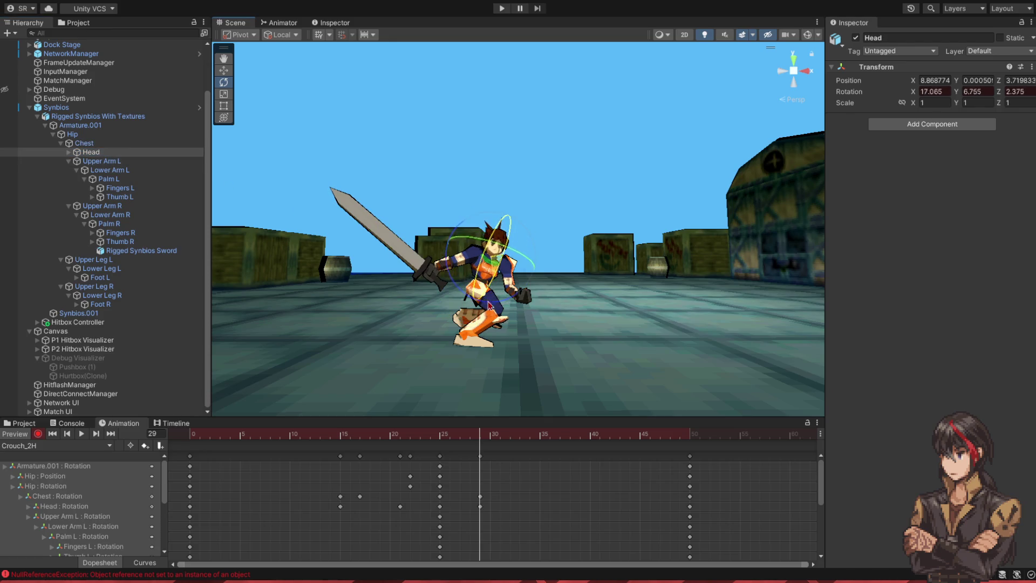
pyautogui.click(102, 206)
pyautogui.moveTo(473, 250); pyautogui.dragTo(487, 305)
pyautogui.moveTo(501, 228)
pyautogui.mouseDown()
pyautogui.moveTo(496, 250)
pyautogui.moveTo(479, 241)
pyautogui.moveTo(495, 237)
pyautogui.mouseUp()
# Step: Select the right lower arm and preview the swing up to around frame 34
pyautogui.click(135, 216)
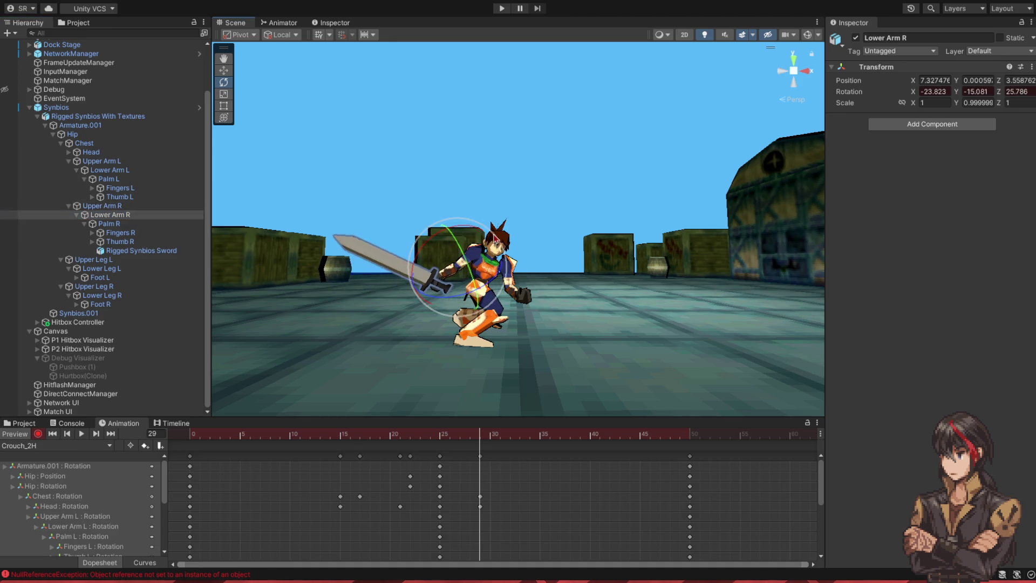
pyautogui.moveTo(480, 434)
pyautogui.mouseDown()
pyautogui.moveTo(353, 434)
pyautogui.moveTo(463, 434)
pyautogui.moveTo(530, 449)
pyautogui.moveTo(429, 453)
pyautogui.moveTo(507, 462)
pyautogui.moveTo(181, 454)
pyautogui.mouseUp()
pyautogui.click(81, 434)
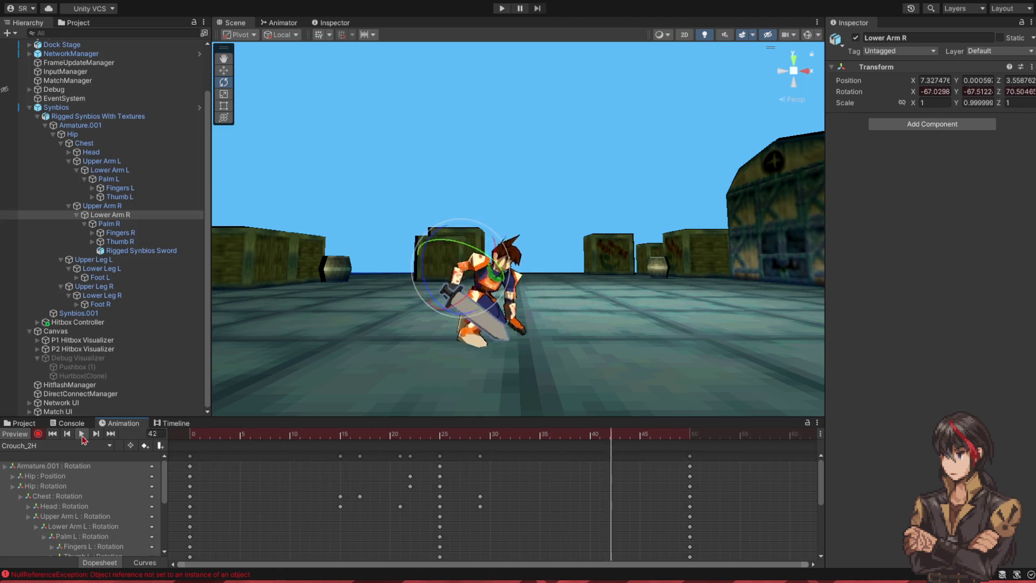
pyautogui.click(82, 435)
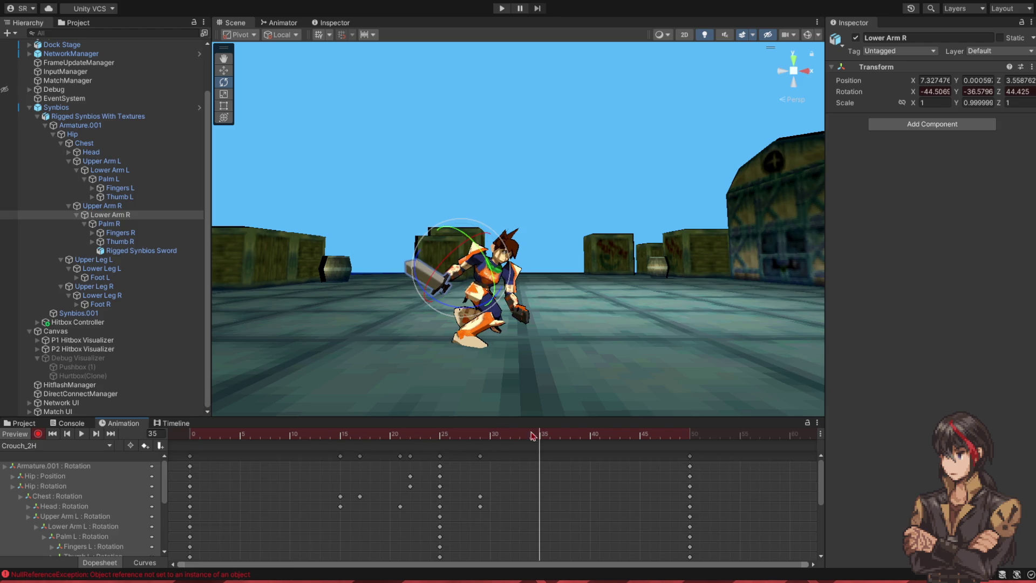
# Step: Angle the right palm down-left at frame 35, play the revised swing, and exit preview
pyautogui.click(165, 223)
pyautogui.moveTo(450, 265); pyautogui.dragTo(420, 283)
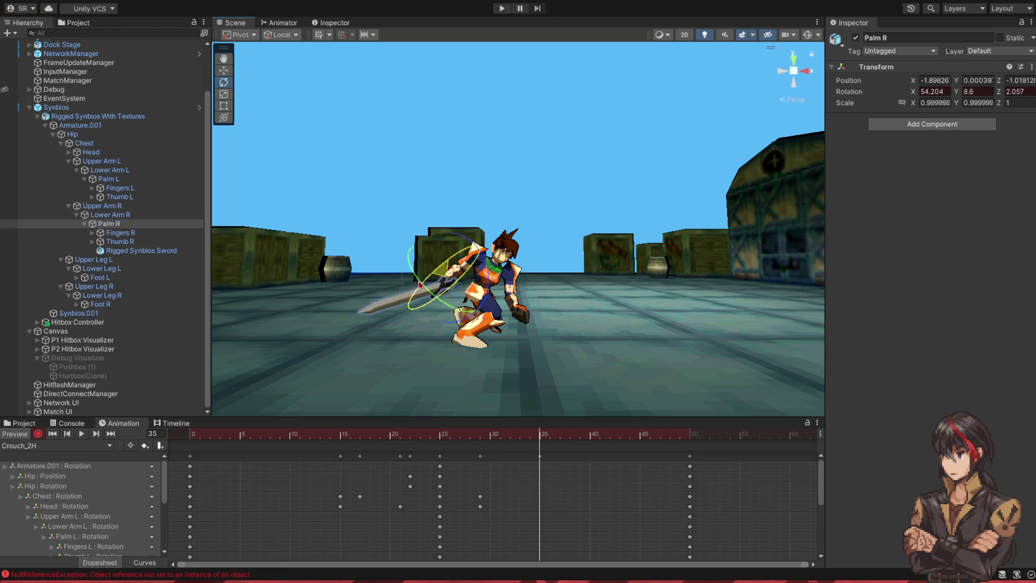
pyautogui.moveTo(536, 436); pyautogui.dragTo(82, 454)
pyautogui.click(81, 435)
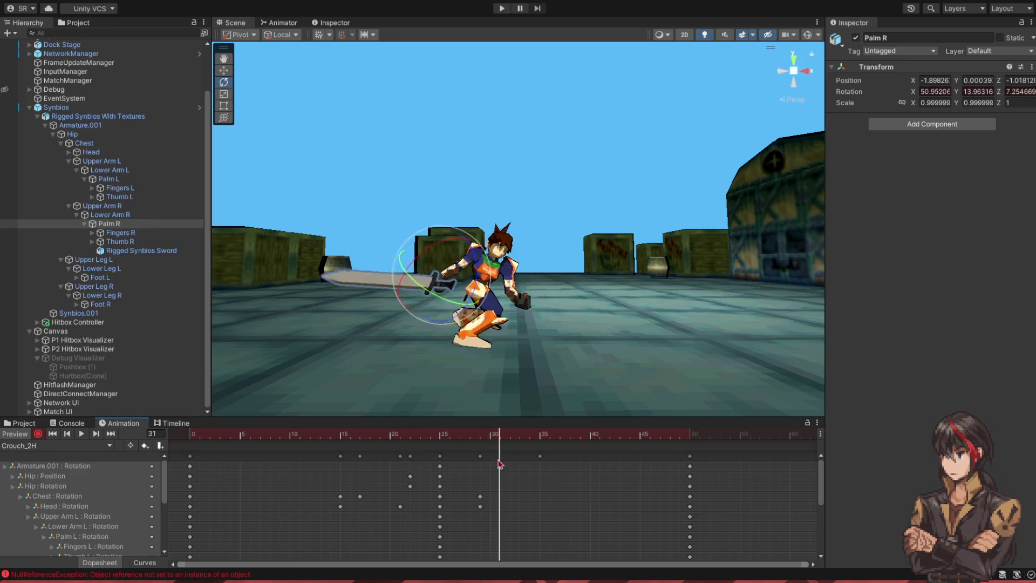
pyautogui.click(52, 433)
pyautogui.click(24, 434)
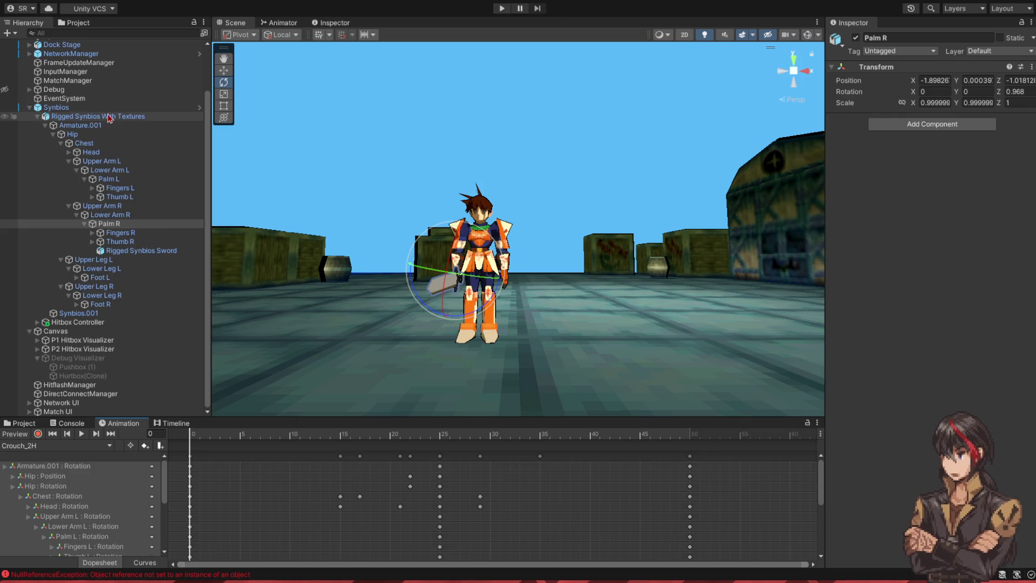
# Step: Toggle the Synbios character's visibility, then activate the Debug Visualizer hitbox overlay
pyautogui.click(56, 108)
pyautogui.click(856, 38)
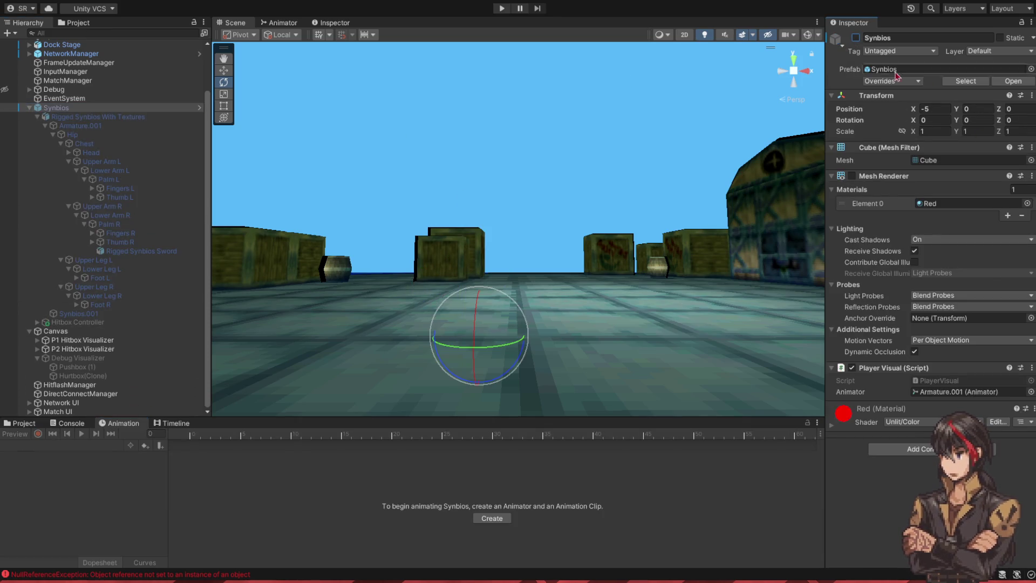
pyautogui.click(855, 38)
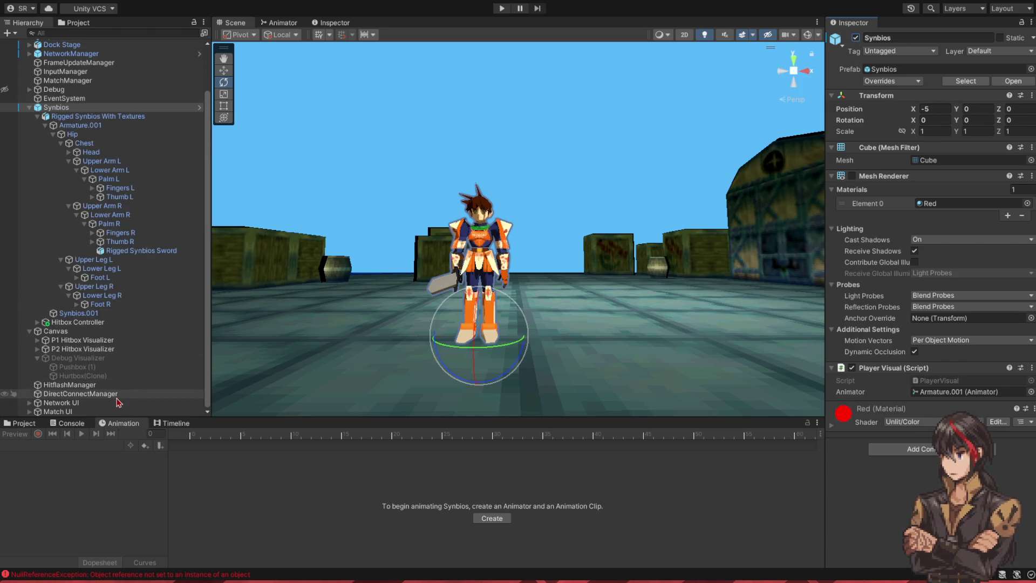
pyautogui.click(78, 358)
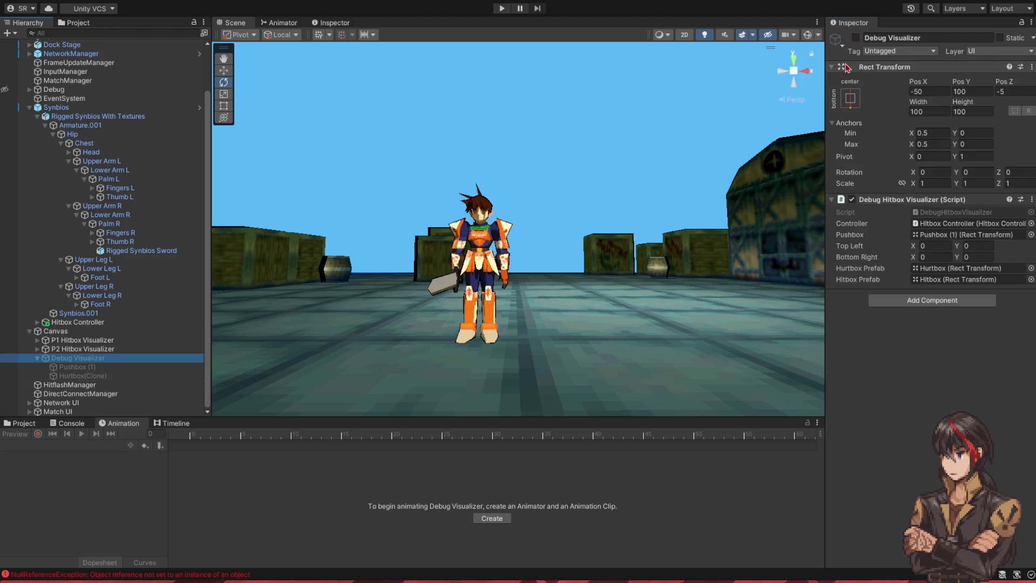
pyautogui.click(855, 38)
# Step: Delete one extra Hurtbox(Clone) under the Debug Visualizer
pyautogui.click(82, 376)
pyautogui.keyDown('shift'); pyautogui.click(83, 402); pyautogui.keyUp('shift')
pyautogui.click(82, 375)
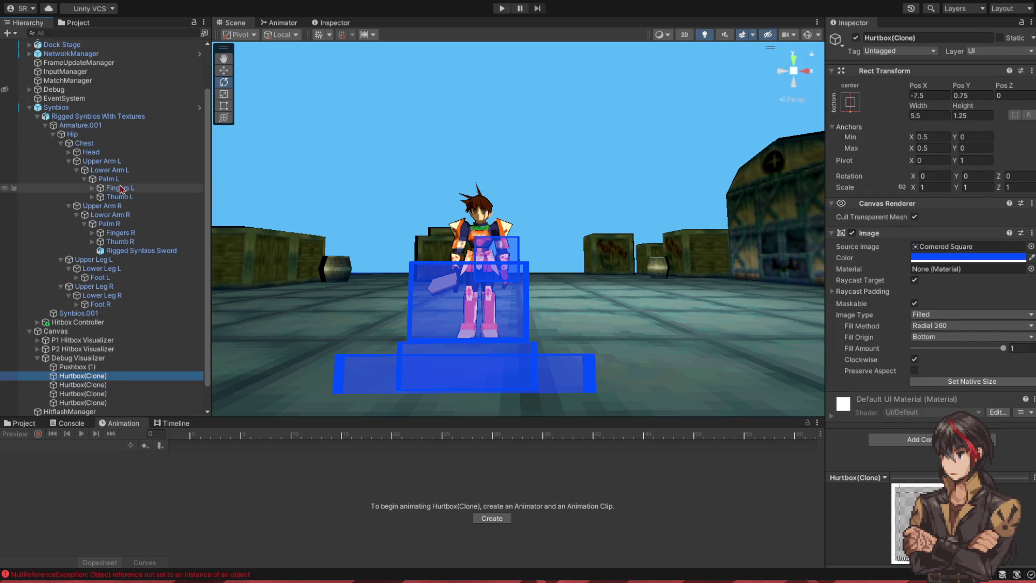
pyautogui.press('Delete')
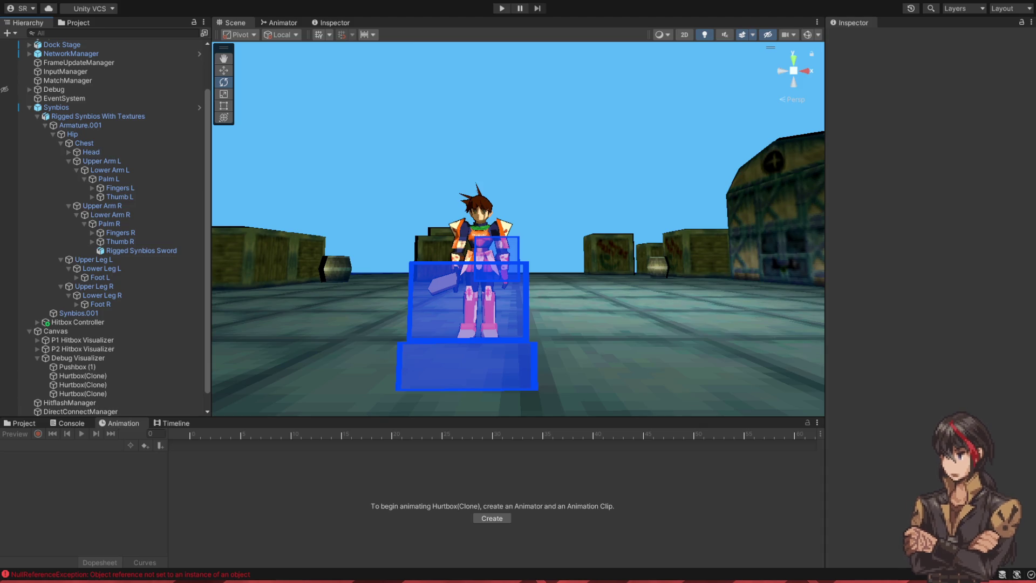
# Step: Return to Visual Studio and scroll States_Synbios.txt down past the CrouchM state
pyautogui.hotkey('alt', 'Tab')
pyautogui.scroll(-20, 284, 299)
pyautogui.scroll(-6, 322, 319)
# Step: Add a CrouchH state below CrouchM with anim CrouchH, pos Crouch and time 50
pyautogui.click(300, 319)
pyautogui.press('Return')
pyautogui.press('Return')
pyautogui.write('tate CrouchH')
pyautogui.press('Return')
pyautogui.write('uch')
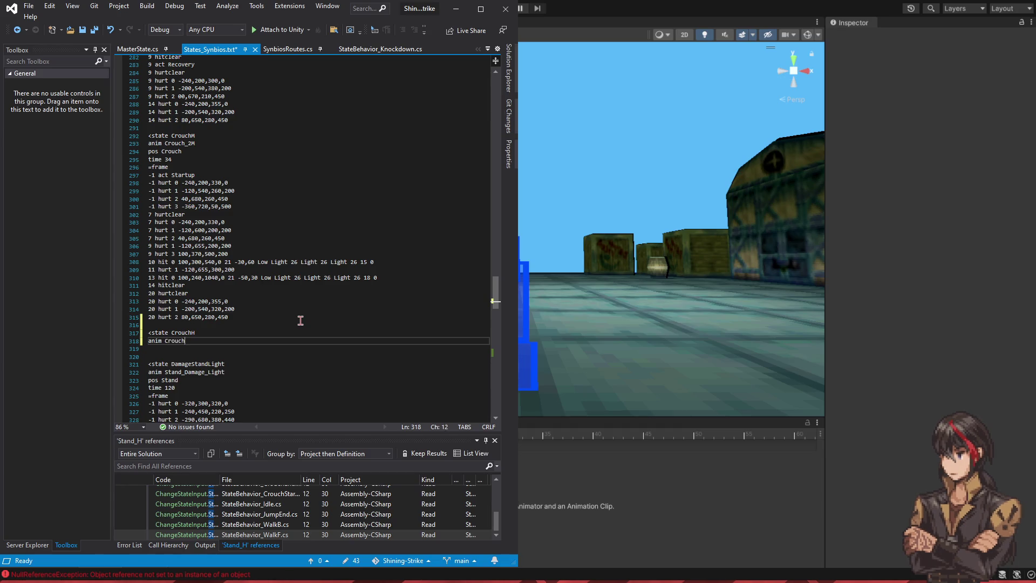
pyautogui.write('_2H')
pyautogui.press('Return')
pyautogui.write('pos Crou')
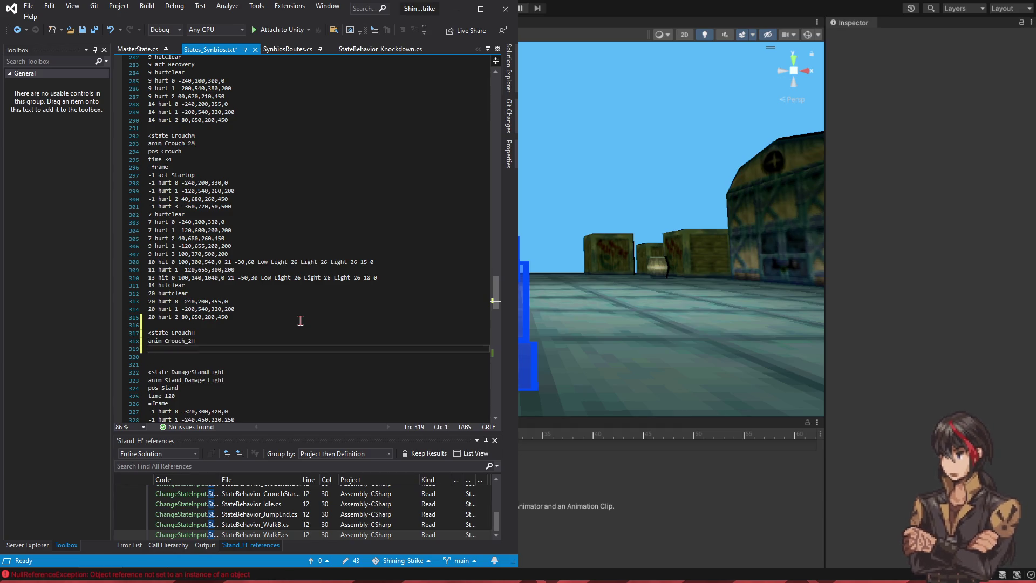
pyautogui.write('ch')
pyautogui.press('Return')
pyautogui.write('time ')
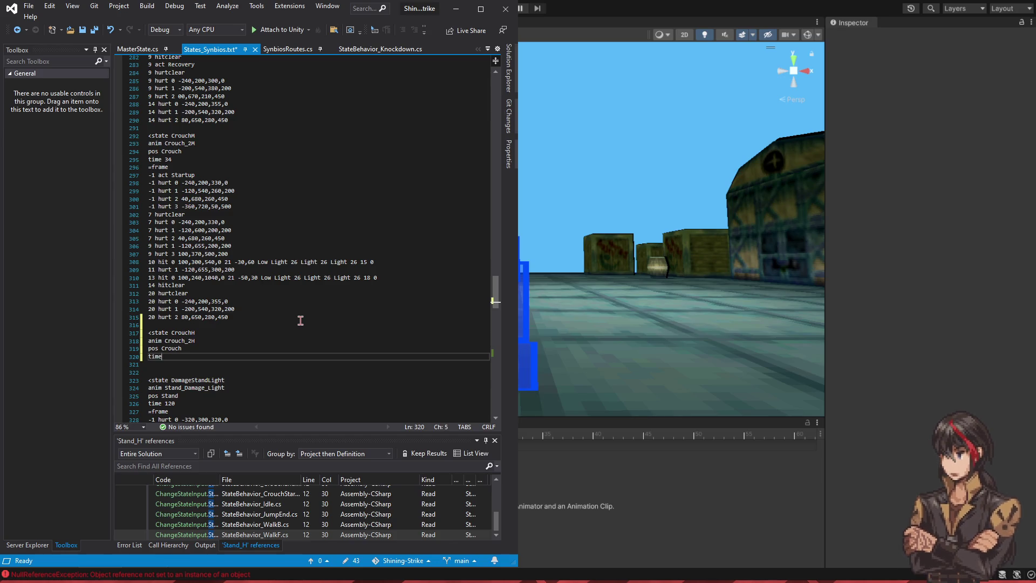
pyautogui.write('50')
pyautogui.press('Return')
pyautogui.write('=frame')
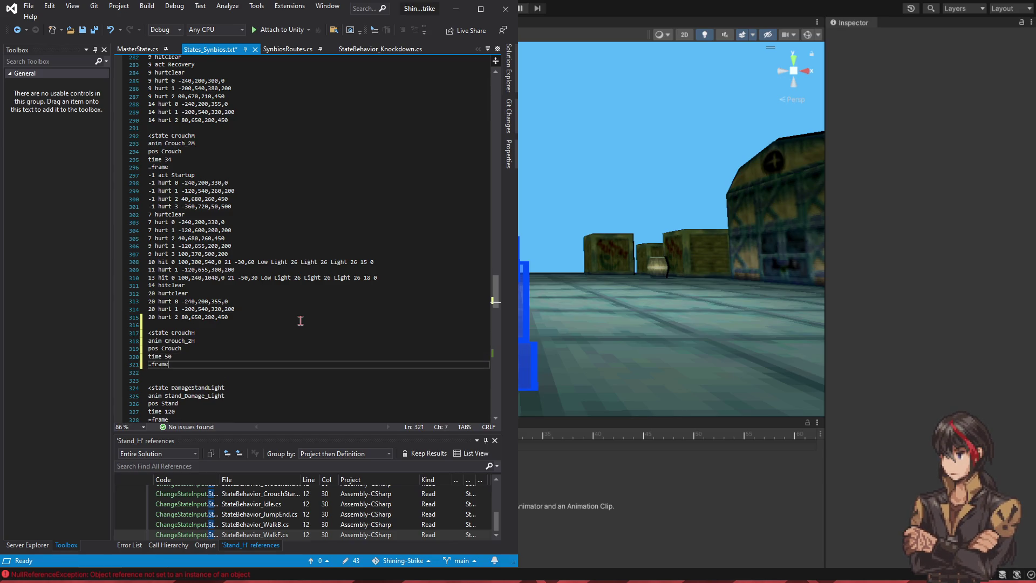
# Step: Copy CrouchM's startup hurtbox lines into the CrouchH state
pyautogui.moveTo(274, 210); pyautogui.dragTo(273, 171)
pyautogui.hotkey('ctrl', 'c')
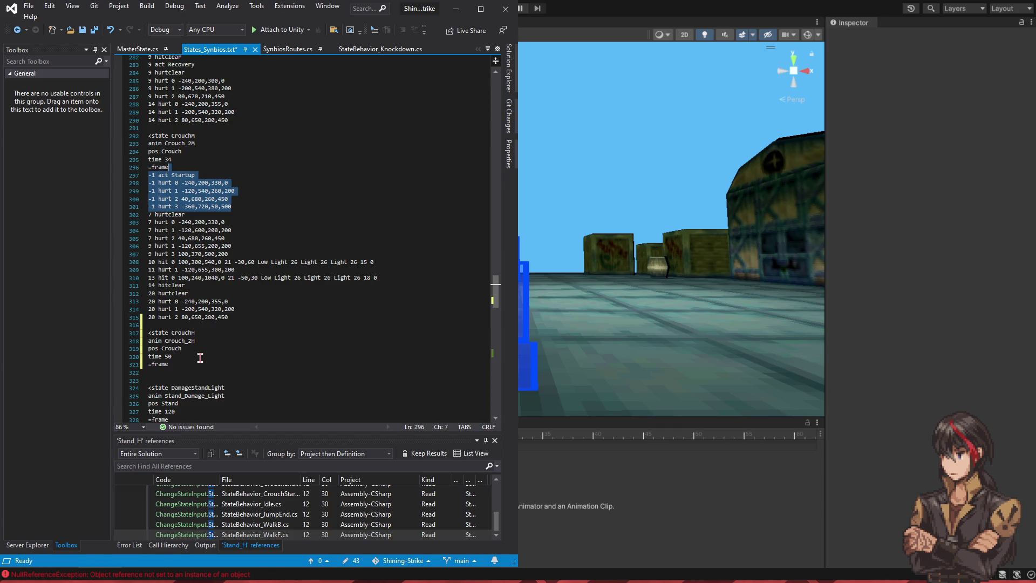
pyautogui.click(198, 361)
pyautogui.hotkey('ctrl', 'v')
# Step: Add a '10 act Active' line to CrouchM just above its first hit line
pyautogui.click(275, 274)
pyautogui.press('Return')
pyautogui.write('13 ')
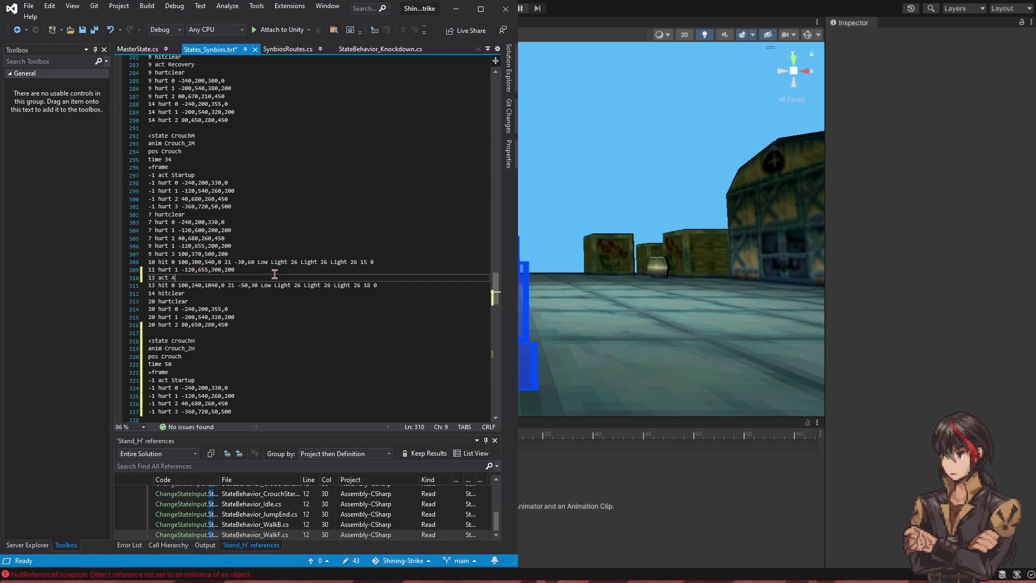
pyautogui.write('ve')
pyautogui.press('Down')
pyautogui.press('Down')
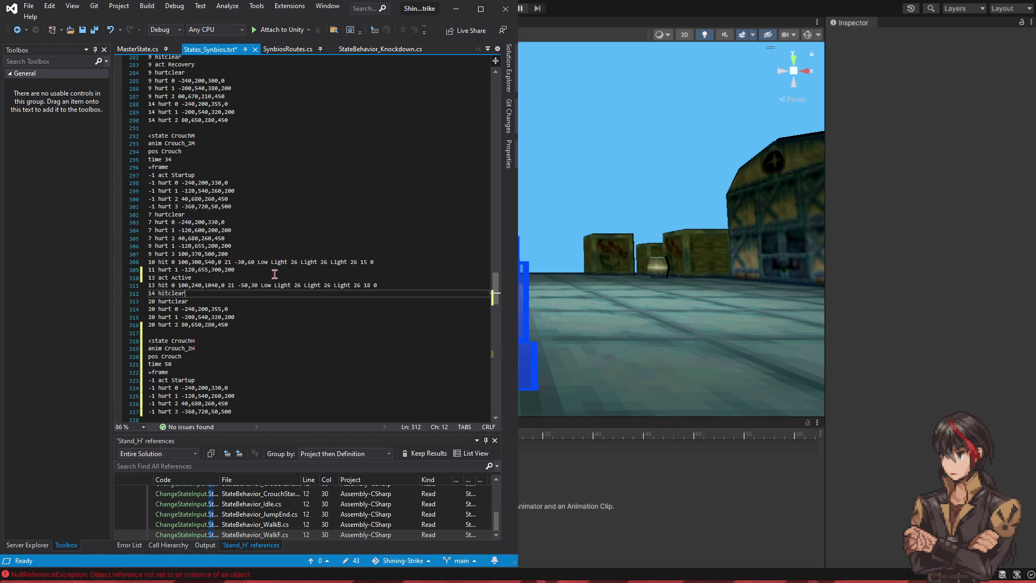
pyautogui.press('Up')
pyautogui.press('Up')
pyautogui.press('End')
pyautogui.hotkey('shift', 'Home')
pyautogui.hotkey('shift', 'Left')
pyautogui.hotkey('alt', 'Up')
pyautogui.hotkey('alt', 'Up')
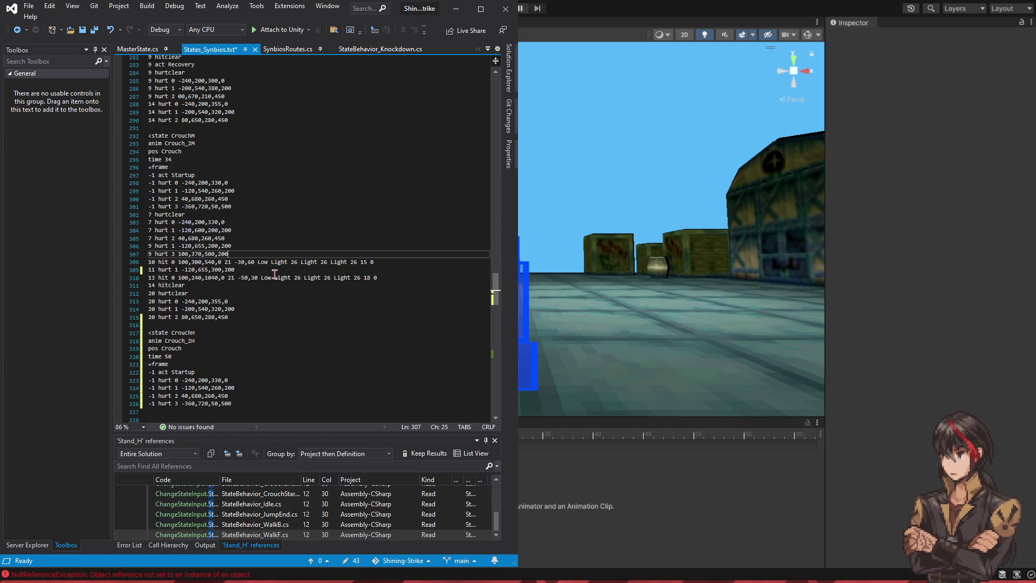
pyautogui.hotkey('shift', 'Right')
pyautogui.hotkey('shift', 'Right')
pyautogui.write('10')
# Step: Add a '14 act Recovery' line after CrouchM's hitclear line
pyautogui.press('Down')
pyautogui.press('Down')
pyautogui.press('Down')
pyautogui.press('End')
pyautogui.press('Return')
pyautogui.write('14 act ')
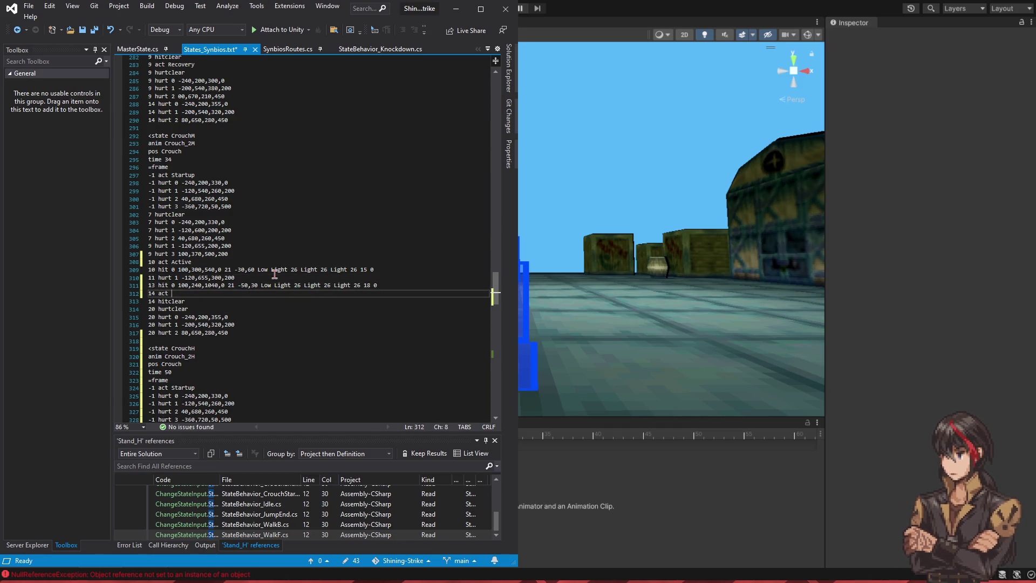
pyautogui.write('Recovery')
# Step: Save States_Synbios.txt, check CrouchH's hurtbox lines, and switch back to Unity
pyautogui.hotkey('ctrl', 's')
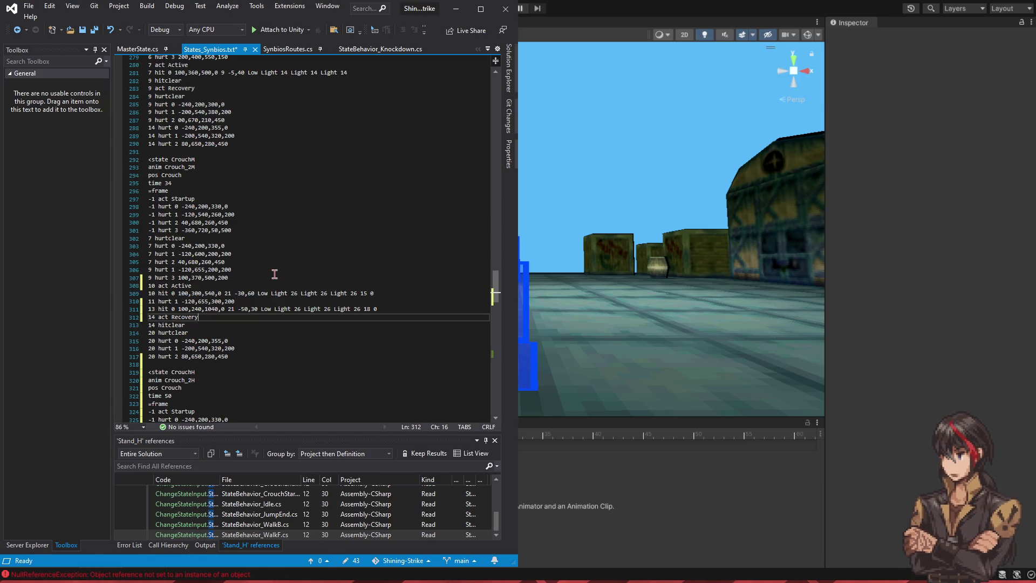
pyautogui.scroll(-3, 273, 280)
pyautogui.click(257, 348)
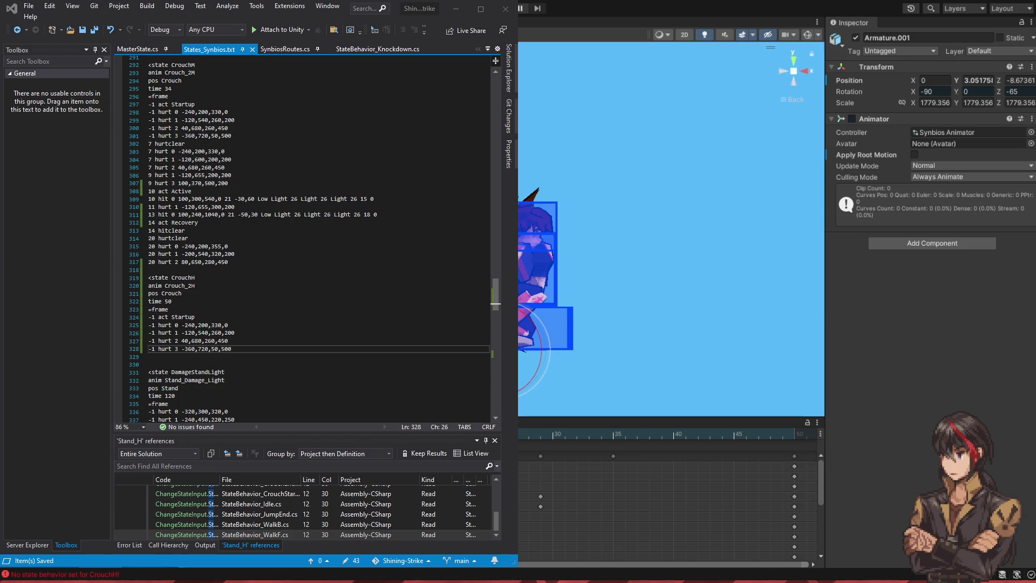
pyautogui.hotkey('alt', 'Tab')
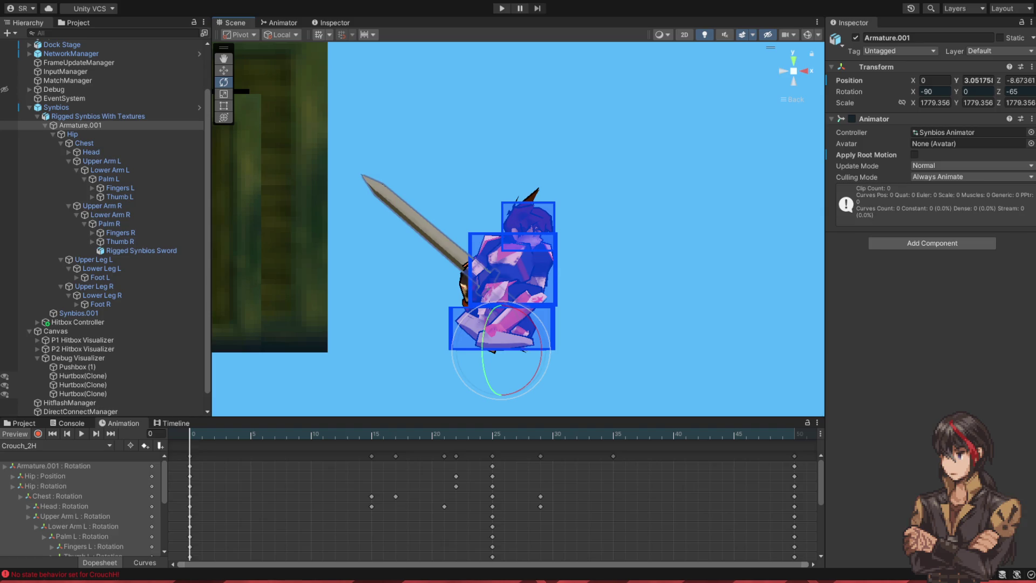
# Step: Scrub Crouch_2H from frame 2 through frame 7 to frame 10 to check the crouching sword pose
pyautogui.click(217, 439)
pyautogui.moveTo(217, 439)
pyautogui.mouseDown()
pyautogui.moveTo(318, 444)
pyautogui.moveTo(280, 444)
pyautogui.mouseUp()
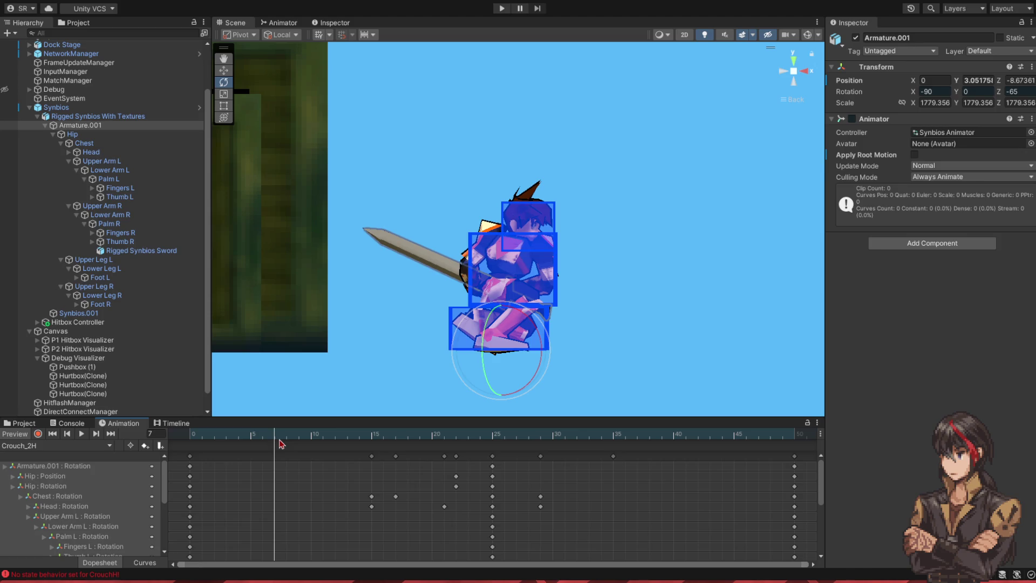
pyautogui.moveTo(280, 444); pyautogui.dragTo(312, 443)
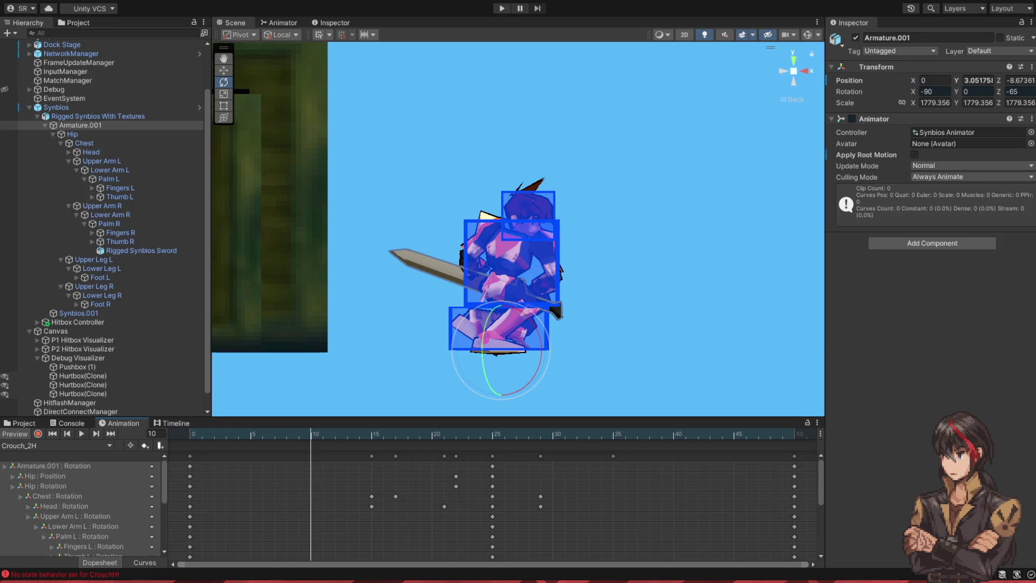
# Step: Rewind the Crouch_2H preview to frame 2
pyautogui.moveTo(311, 434)
pyautogui.mouseDown()
pyautogui.moveTo(218, 447)
pyautogui.moveTo(402, 445)
pyautogui.mouseUp()
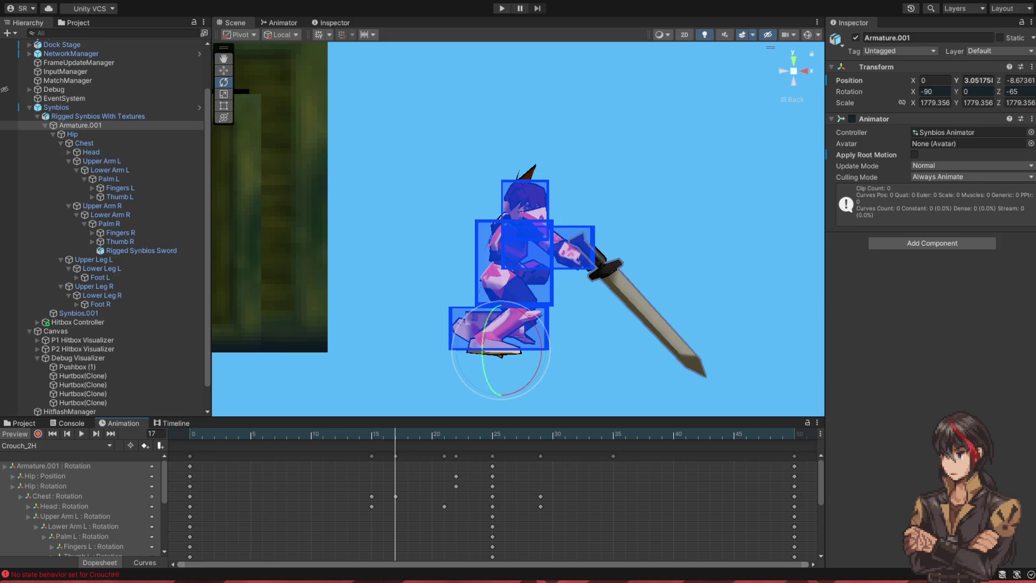
# Step: Step Crouch_2H back to frame 15, then forward through frames 17 and 18 to frame 19
pyautogui.moveTo(395, 436)
pyautogui.mouseDown()
pyautogui.moveTo(376, 436)
pyautogui.moveTo(395, 436)
pyautogui.mouseUp()
pyautogui.press(',')
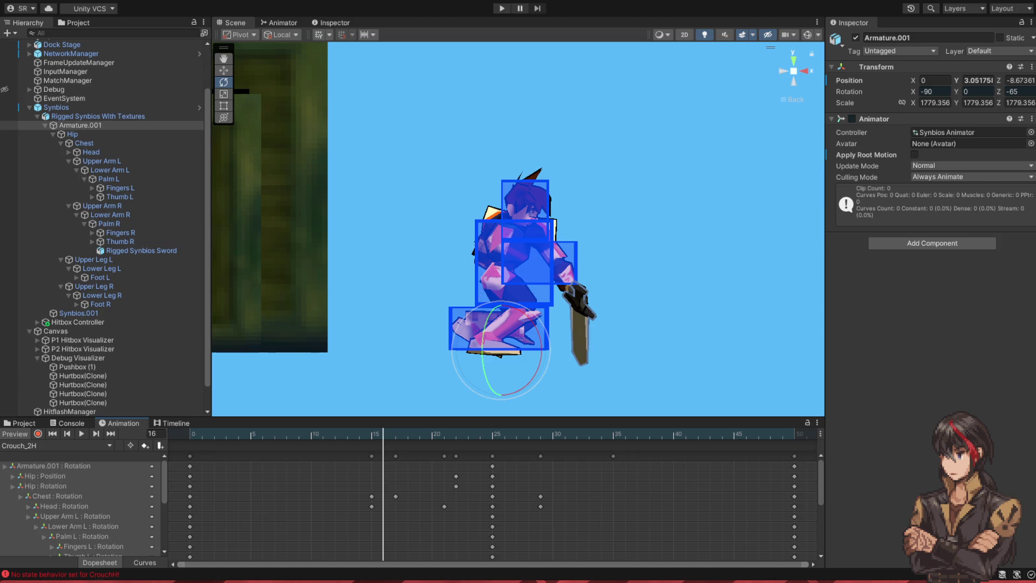
pyautogui.press(',')
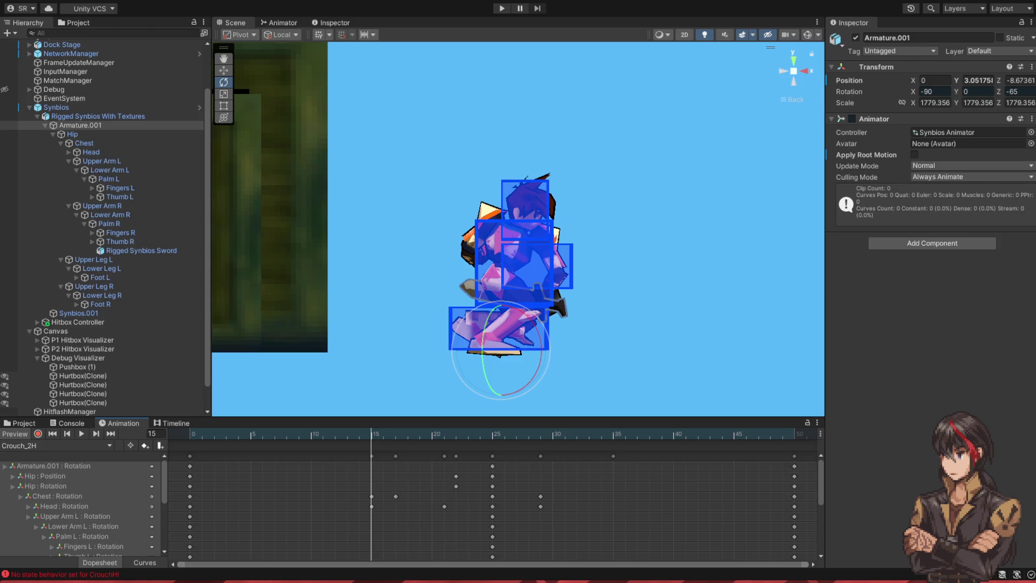
pyautogui.moveTo(381, 438)
pyautogui.mouseDown()
pyautogui.moveTo(402, 437)
pyautogui.moveTo(370, 437)
pyautogui.moveTo(415, 439)
pyautogui.moveTo(395, 438)
pyautogui.mouseUp()
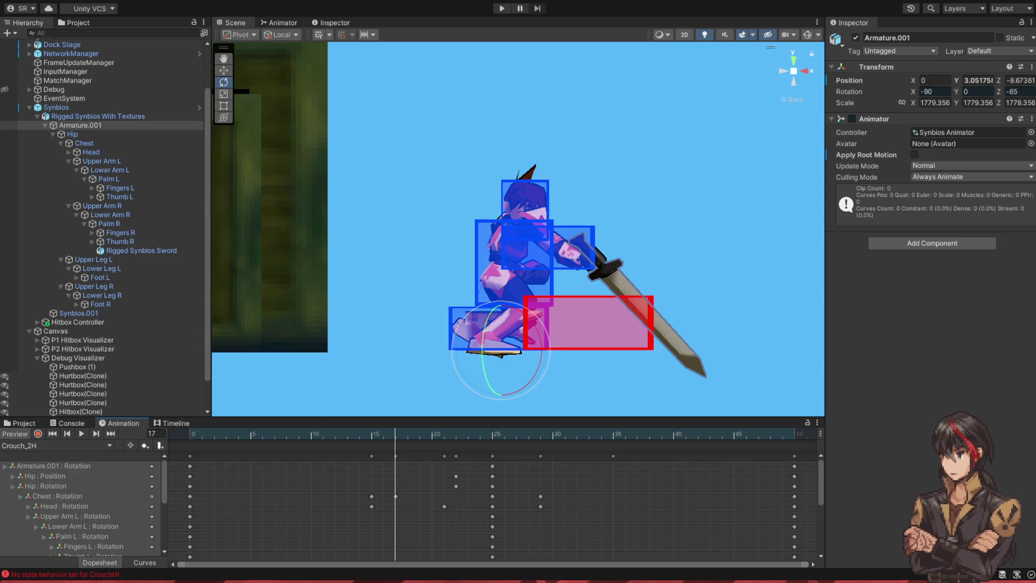
pyautogui.click(408, 434)
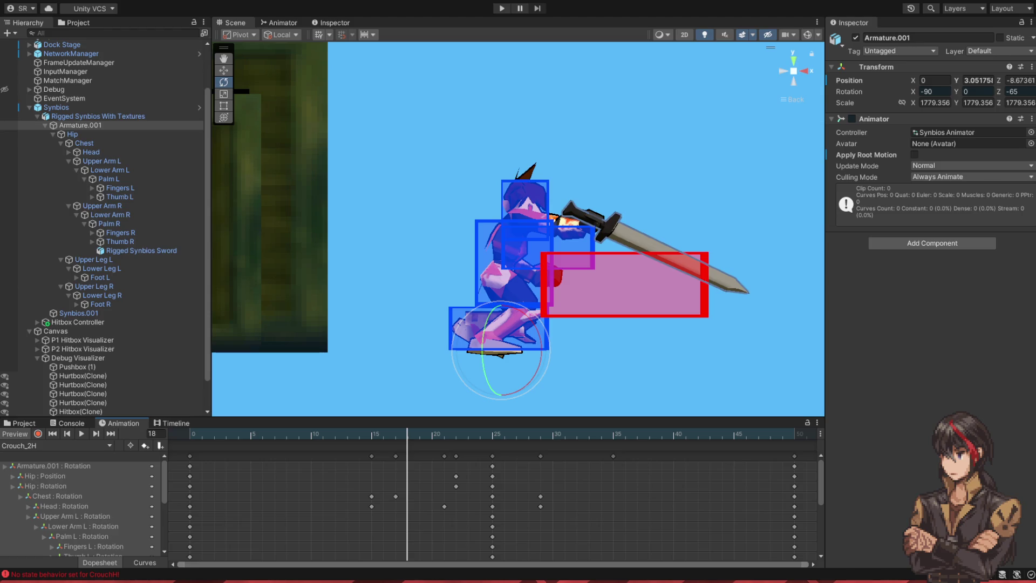
pyautogui.press('.')
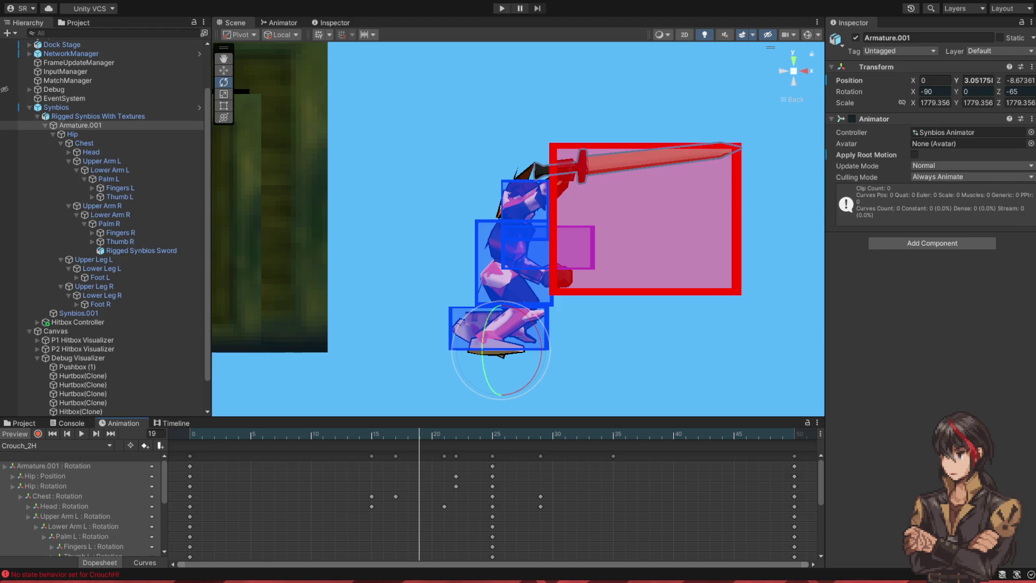
# Step: Scrub Crouch_2H to frame 20 and the following swing frame, then back to frame 15
pyautogui.click(435, 436)
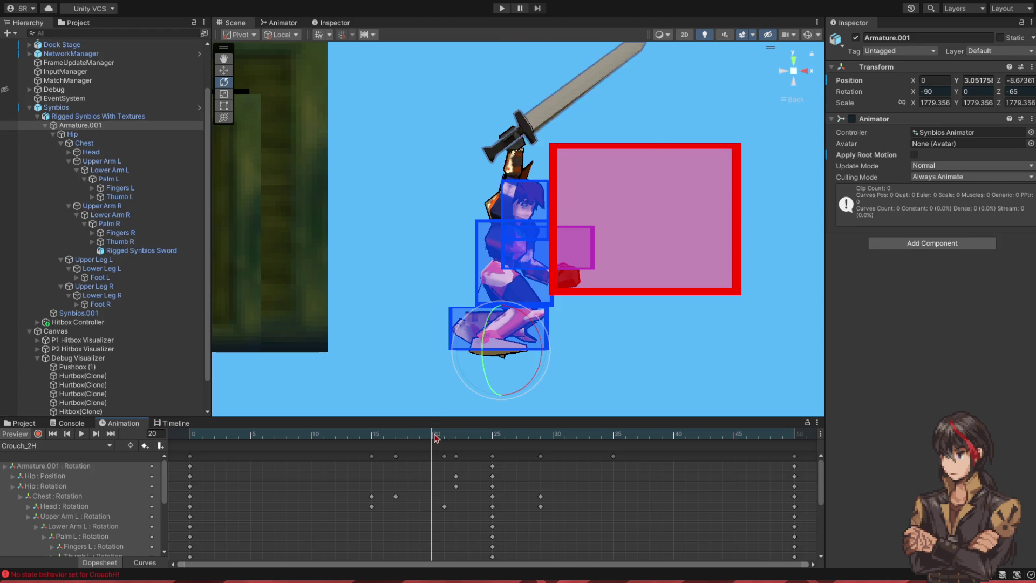
pyautogui.moveTo(435, 436)
pyautogui.mouseDown()
pyautogui.moveTo(449, 436)
pyautogui.moveTo(435, 438)
pyautogui.mouseUp()
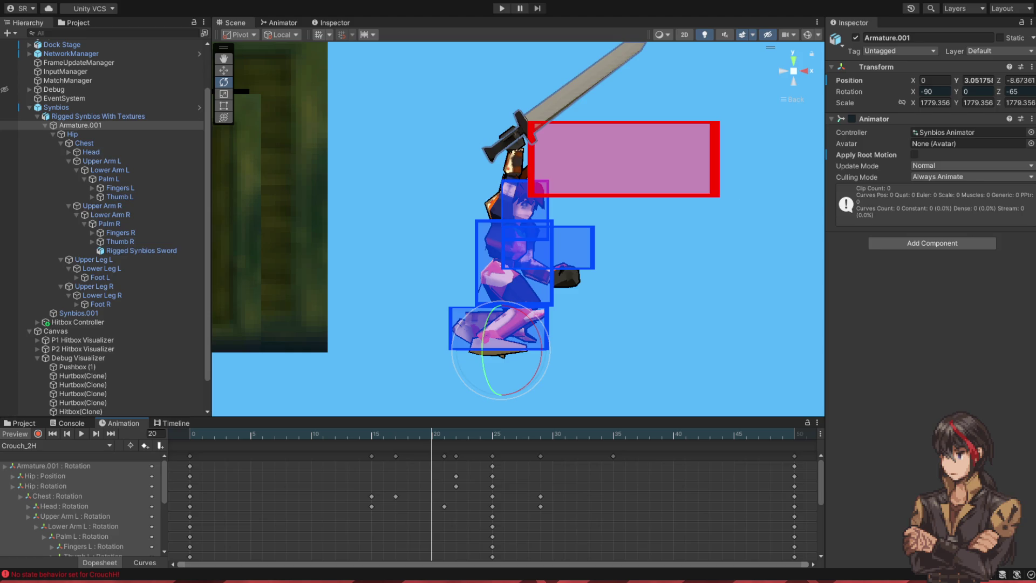
pyautogui.moveTo(431, 435)
pyautogui.mouseDown()
pyautogui.moveTo(365, 435)
pyautogui.moveTo(431, 435)
pyautogui.mouseUp()
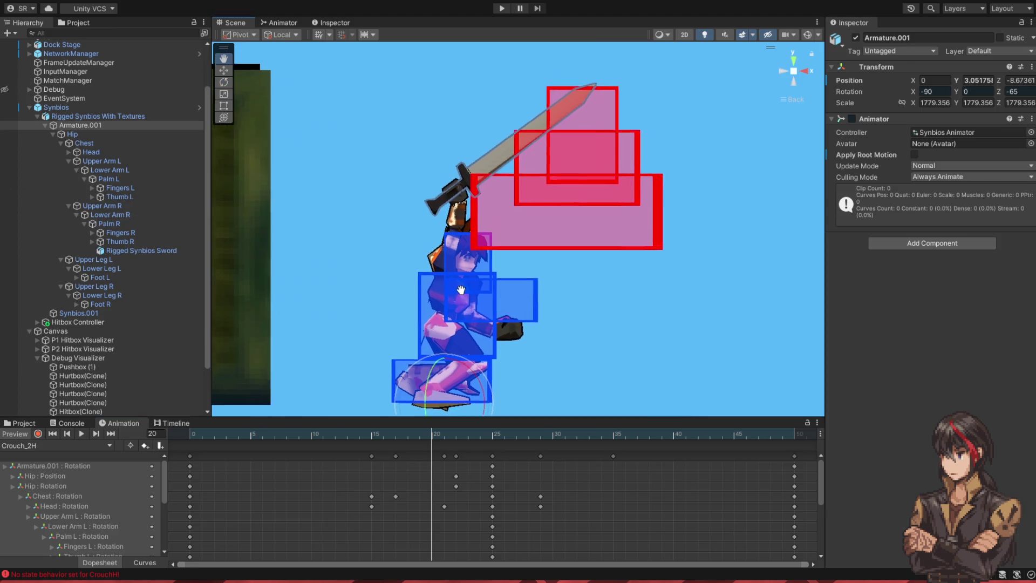
pyautogui.moveTo(432, 436); pyautogui.dragTo(372, 436)
pyautogui.click(81, 434)
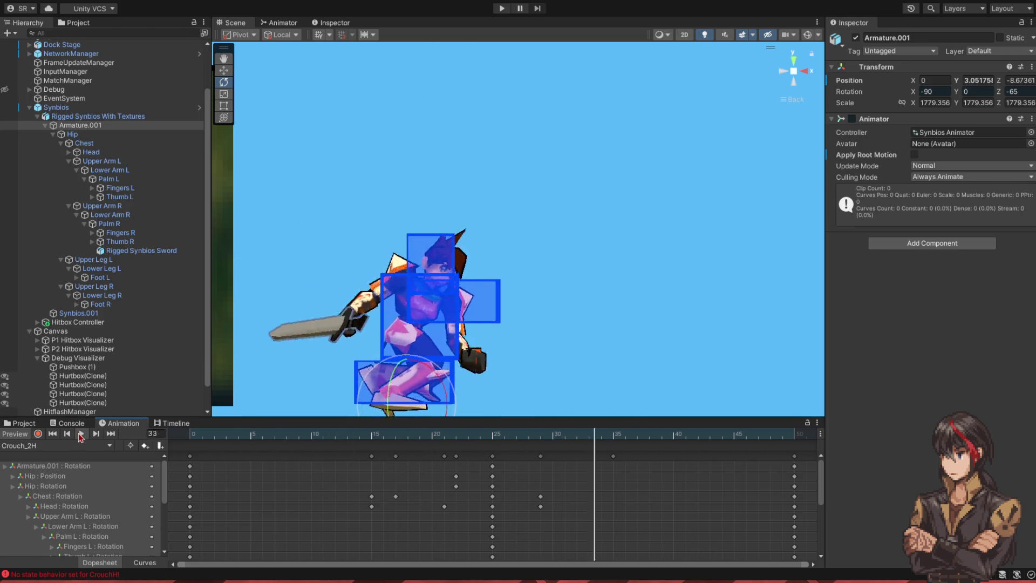
pyautogui.click(81, 434)
pyautogui.moveTo(416, 434)
pyautogui.mouseDown()
pyautogui.moveTo(478, 435)
pyautogui.moveTo(310, 434)
pyautogui.mouseUp()
pyautogui.click(82, 434)
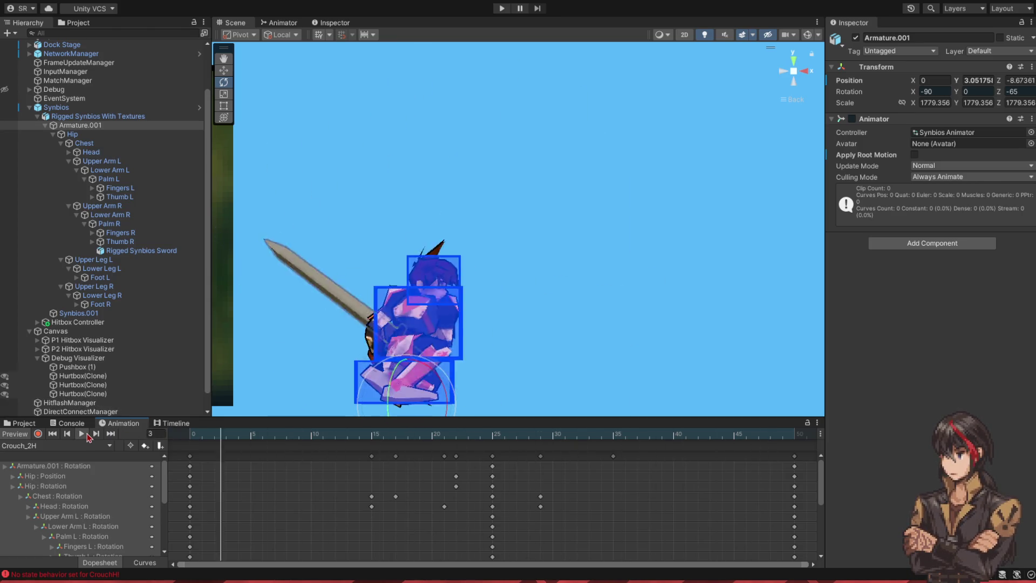
pyautogui.click(82, 434)
pyautogui.moveTo(429, 435)
pyautogui.mouseDown()
pyautogui.moveTo(441, 437)
pyautogui.moveTo(397, 445)
pyautogui.moveTo(407, 444)
pyautogui.mouseUp()
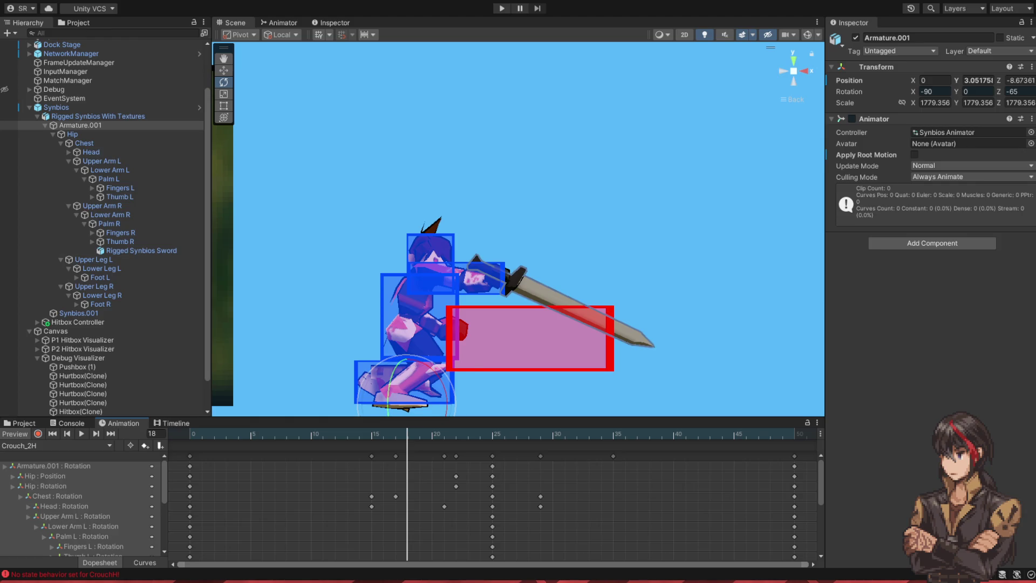
pyautogui.press('.')
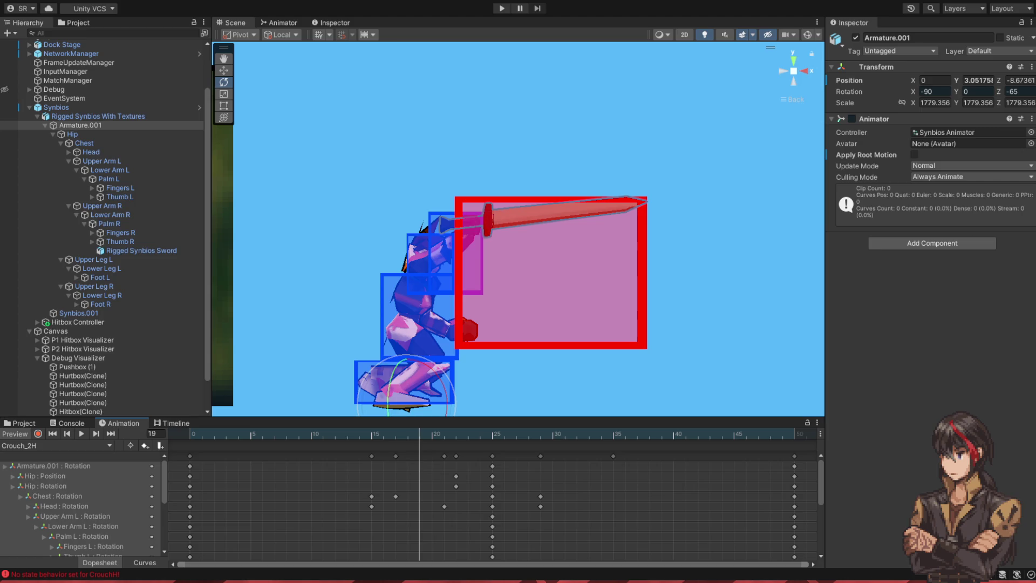
pyautogui.click(409, 436)
pyautogui.click(420, 436)
pyautogui.click(434, 436)
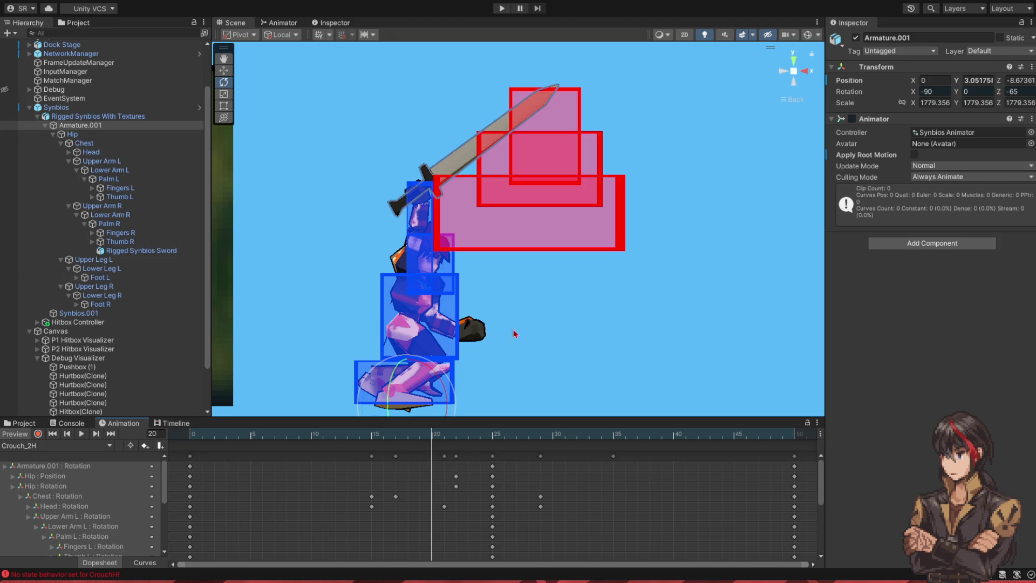
pyautogui.click(425, 436)
# Step: Scrub Crouch_2H through frames 21–23 and play the preview to compare poses against the hurtboxes
pyautogui.moveTo(424, 436)
pyautogui.mouseDown()
pyautogui.moveTo(414, 436)
pyautogui.moveTo(470, 435)
pyautogui.moveTo(446, 435)
pyautogui.mouseUp()
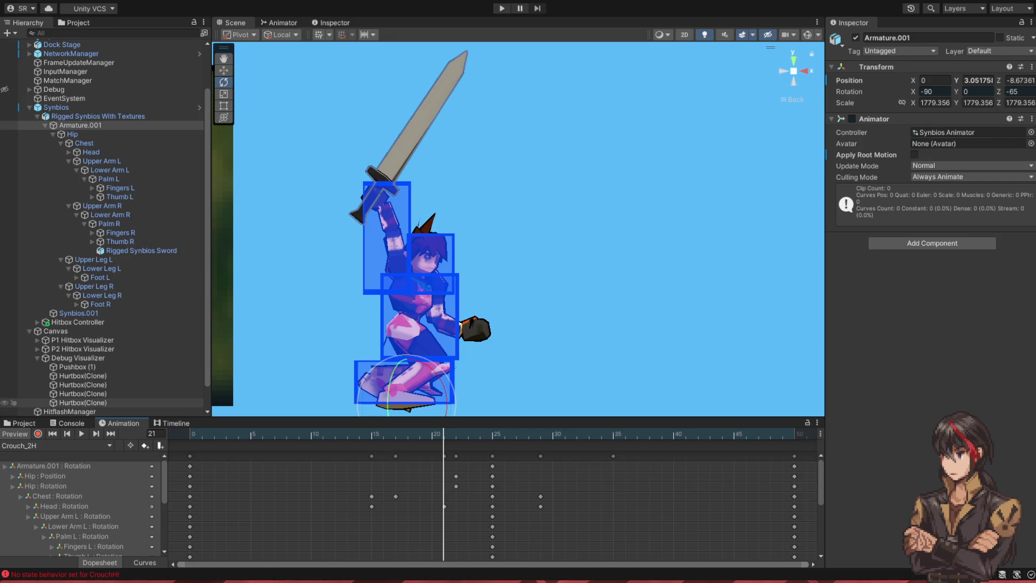
pyautogui.click(452, 436)
pyautogui.moveTo(454, 439)
pyautogui.mouseDown()
pyautogui.moveTo(596, 439)
pyautogui.moveTo(471, 448)
pyautogui.moveTo(480, 448)
pyautogui.mouseUp()
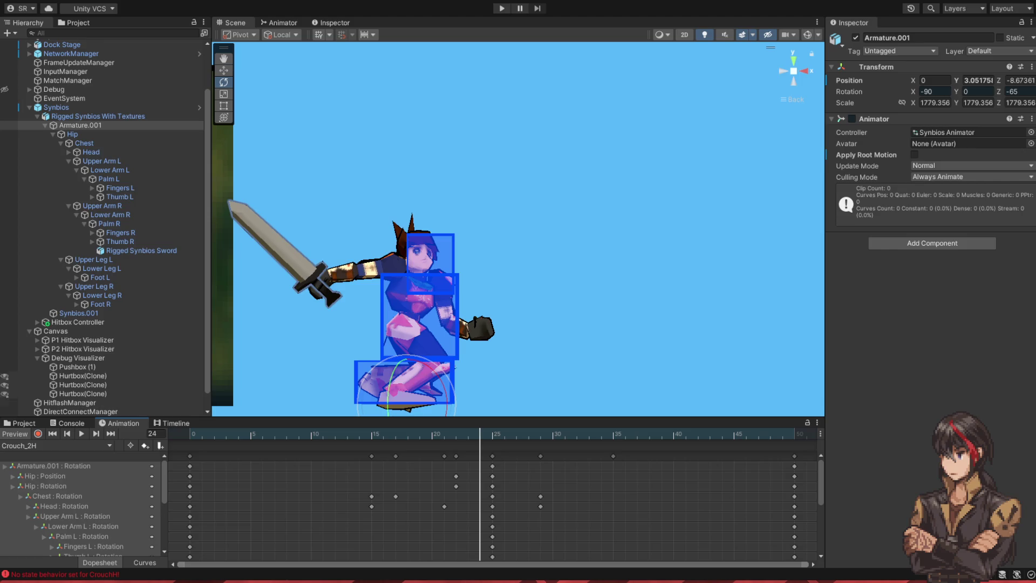
pyautogui.click(465, 436)
pyautogui.moveTo(465, 436)
pyautogui.mouseDown()
pyautogui.moveTo(761, 464)
pyautogui.moveTo(616, 467)
pyautogui.mouseUp()
pyautogui.click(85, 436)
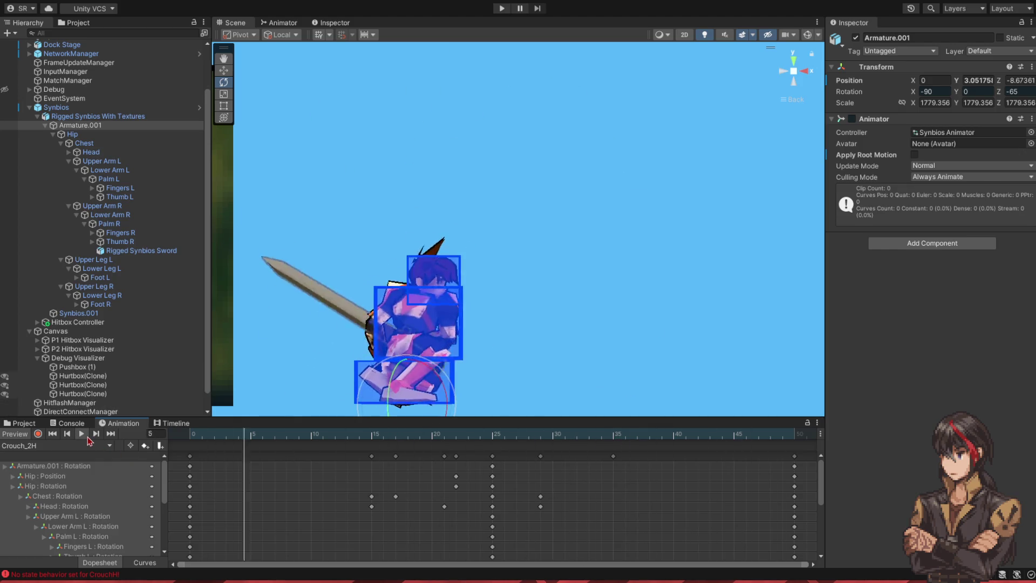
pyautogui.click(81, 434)
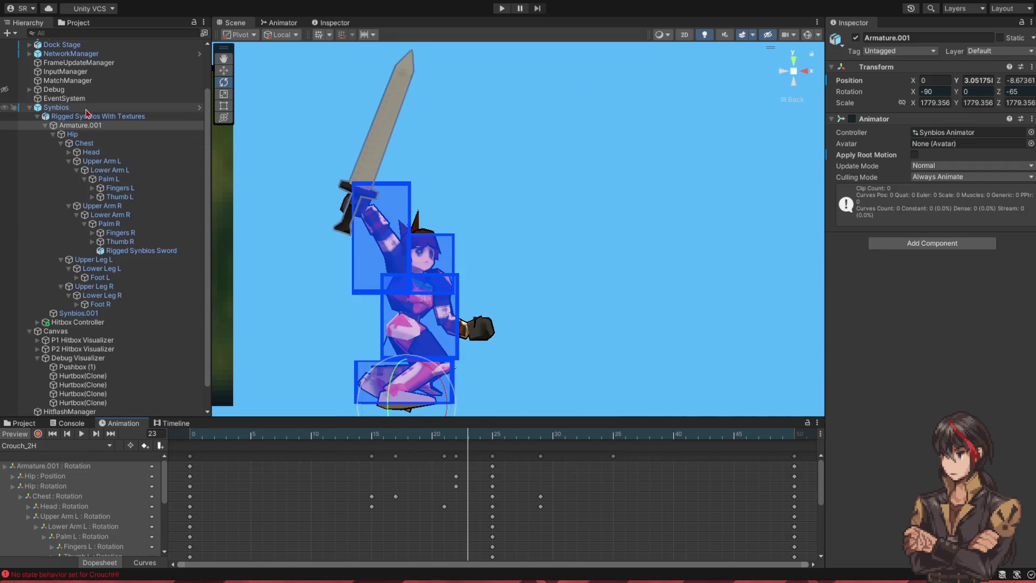
# Step: Deactivate the Synbios and Debug Visualizer objects in the Inspector
pyautogui.click(56, 107)
pyautogui.click(853, 38)
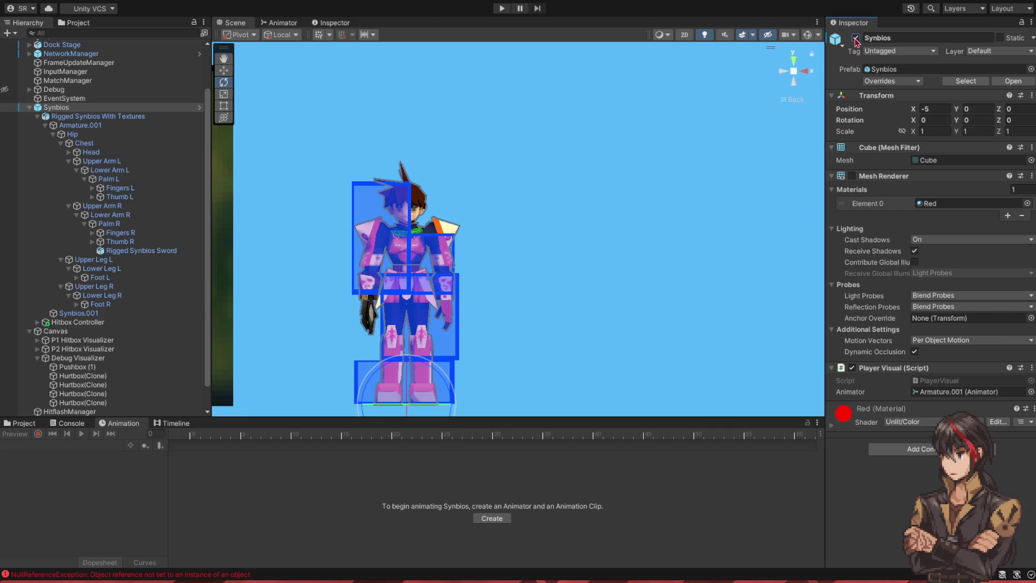
pyautogui.click(78, 357)
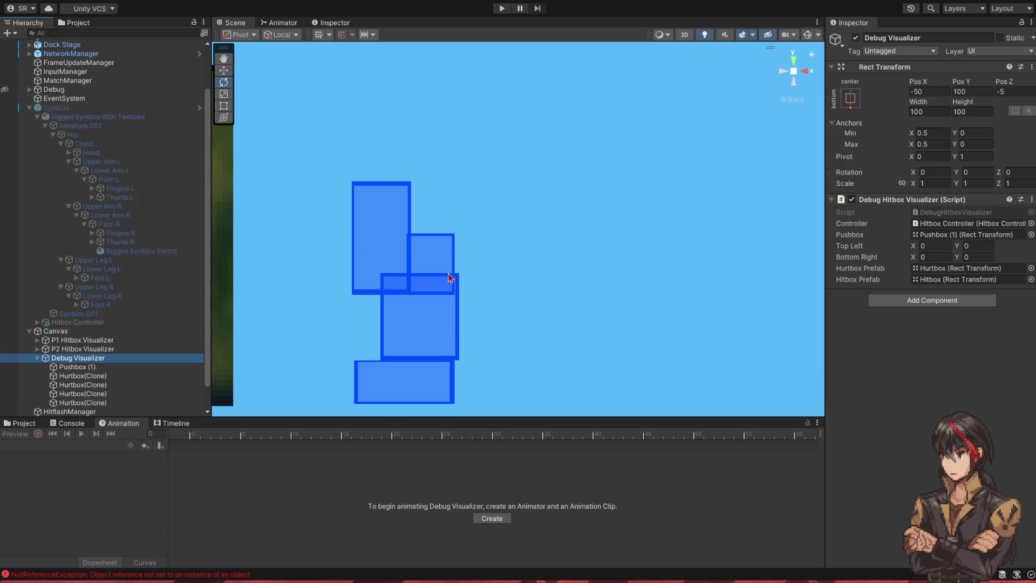
pyautogui.click(856, 38)
# Step: Show the Game view and dock it ahead of the Scene view
pyautogui.hotkey('ctrl', 'p')
pyautogui.moveTo(380, 22); pyautogui.dragTo(233, 35)
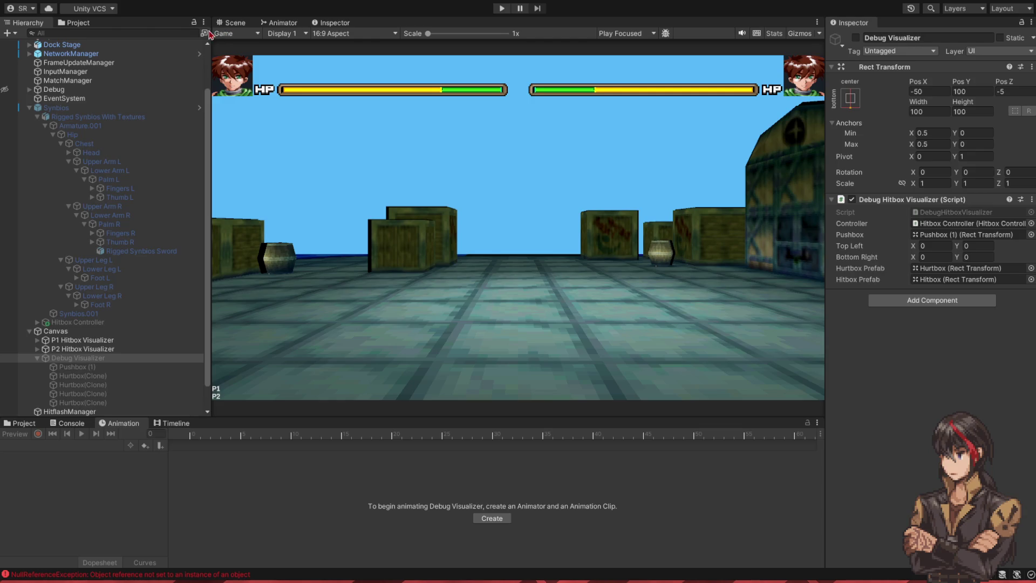
pyautogui.moveTo(262, 34)
pyautogui.mouseDown()
pyautogui.moveTo(332, 30)
pyautogui.moveTo(232, 23)
pyautogui.mouseUp()
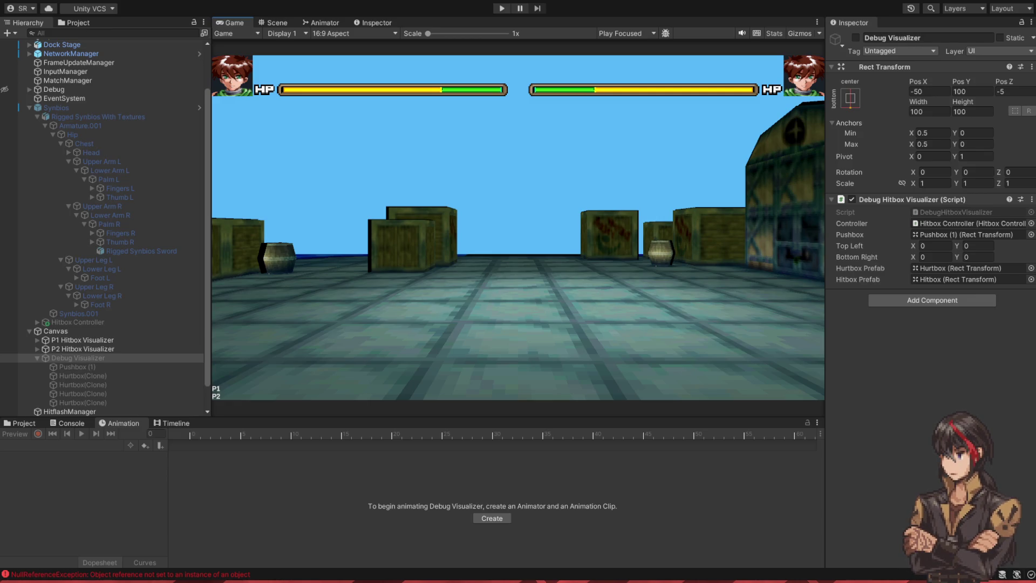
# Step: Switch to Visual Studio and open PlayerStateUtils.cs
pyautogui.hotkey('alt', 'Tab')
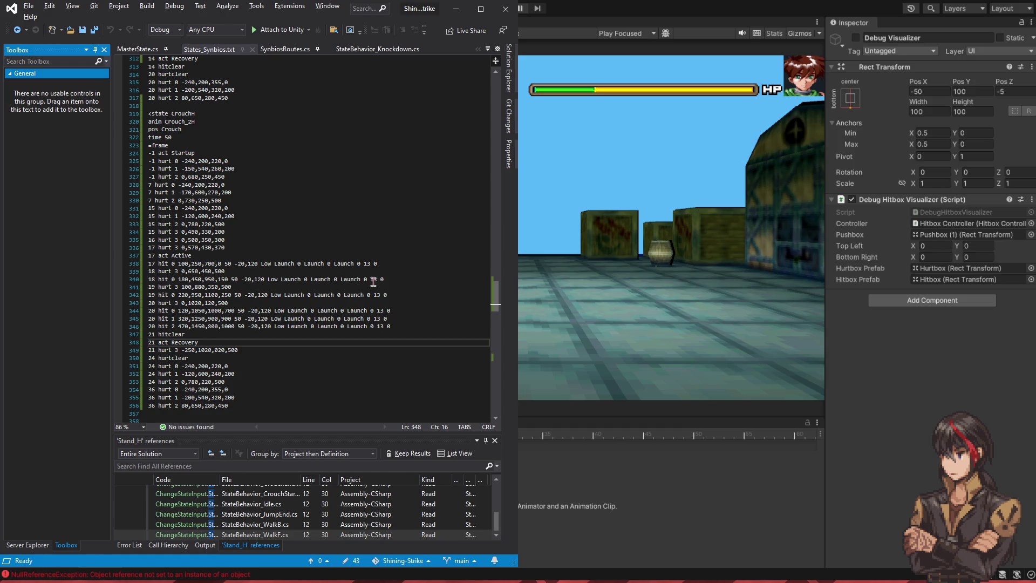
pyautogui.click(413, 272)
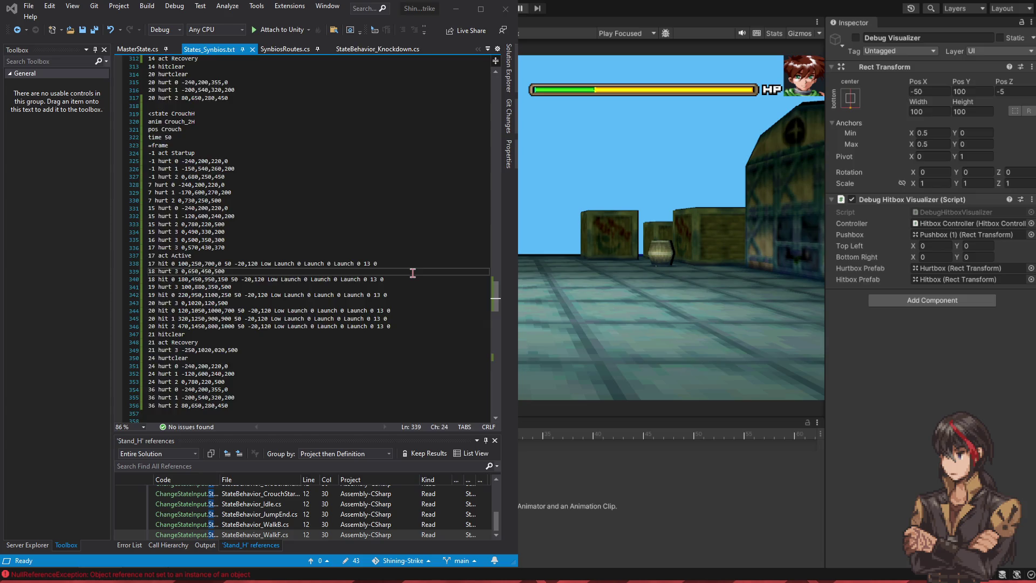
pyautogui.hotkey('ctrl', '-')
pyautogui.scroll(-3, 416, 267)
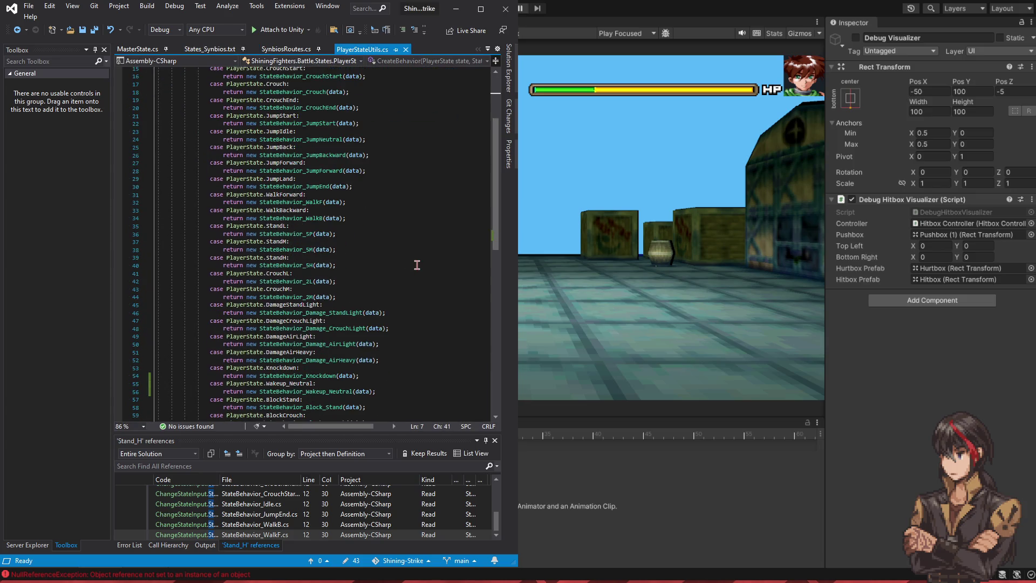
# Step: Duplicate the CrouchM case as CrouchH returning StateBehavior_2H and save PlayerStateUtils.cs
pyautogui.scroll(-2, 417, 265)
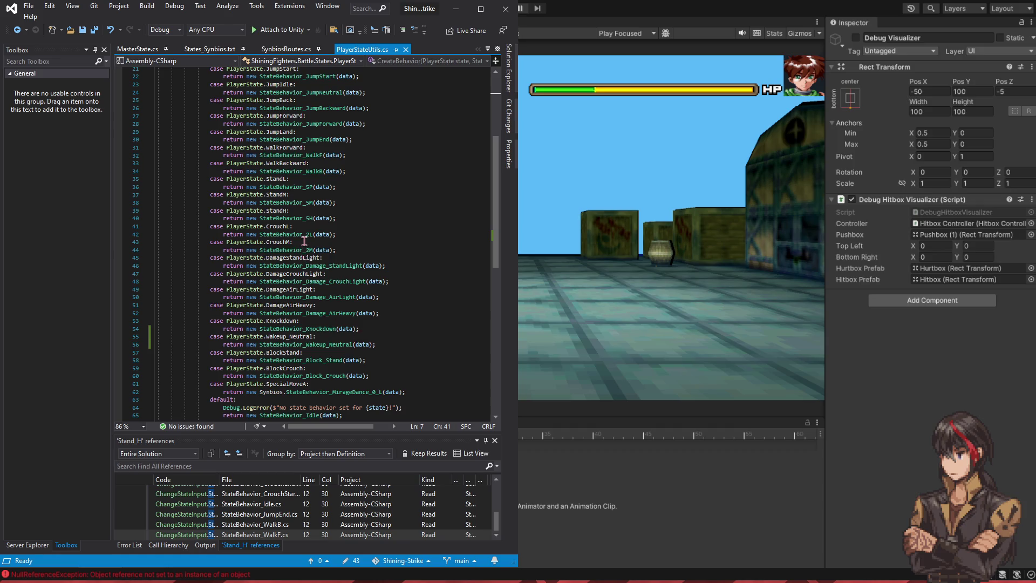
pyautogui.moveTo(345, 250); pyautogui.dragTo(357, 233)
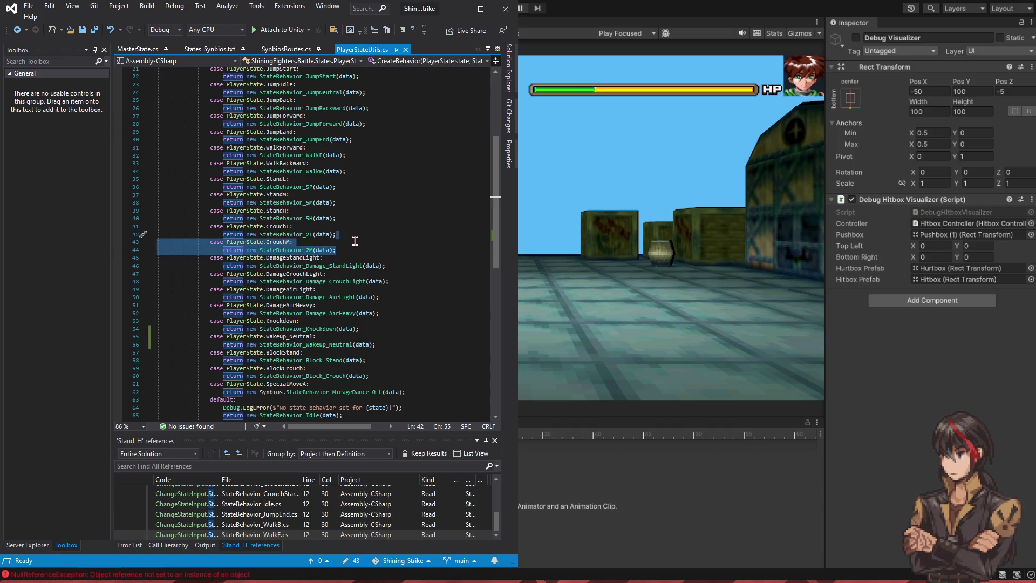
pyautogui.hotkey('ctrl', 'd')
pyautogui.press('BackSpace')
pyautogui.write('H:')
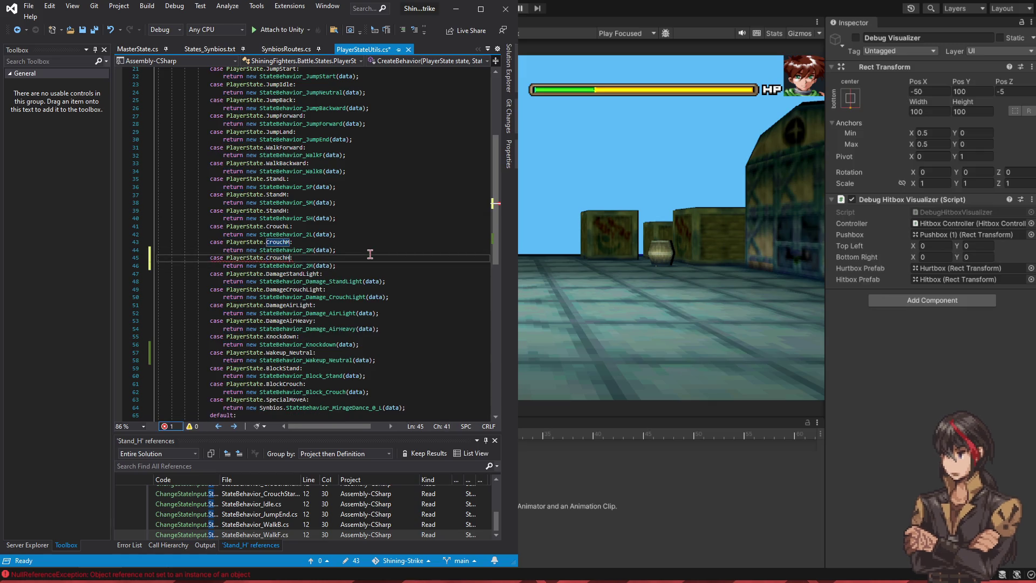
pyautogui.press('Down')
pyautogui.hotkey('ctrl', 'Right')
pyautogui.press('BackSpace')
pyautogui.write('H')
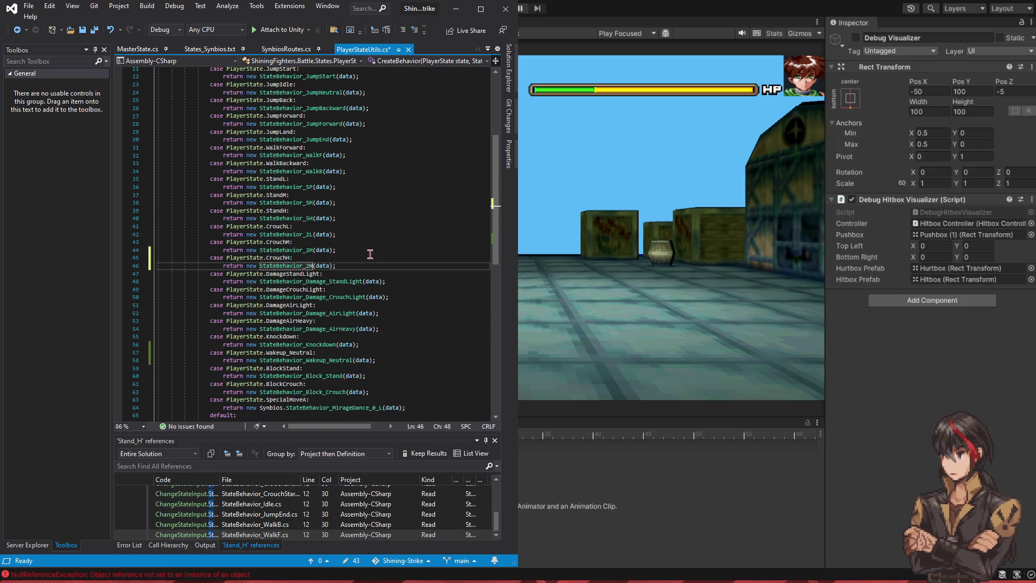
pyautogui.hotkey('ctrl', 's')
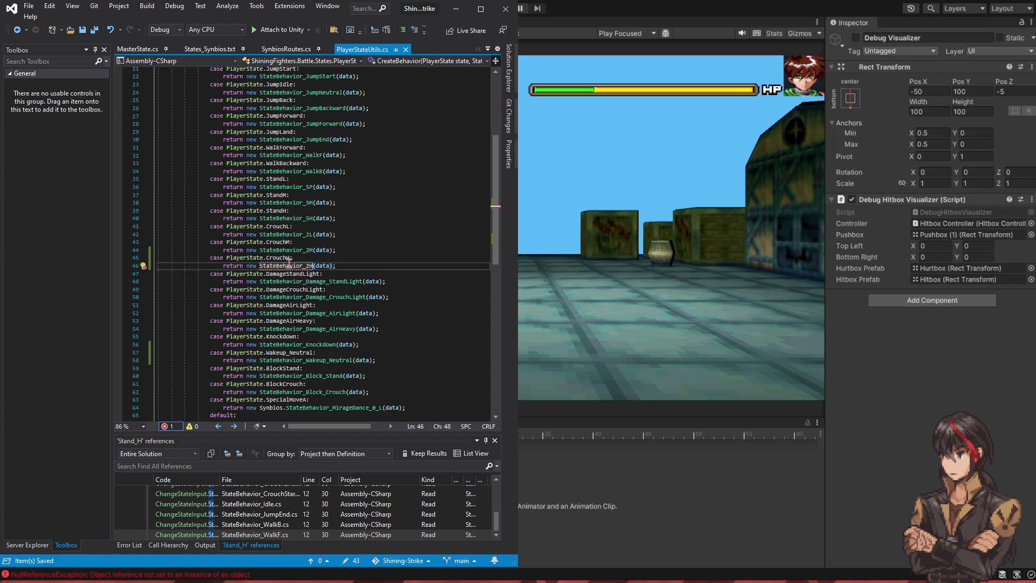
# Step: Inspect the StateBehavior_2H class definition, then bring up SynbiosRoutes.cs
pyautogui.keyDown('ctrl'); pyautogui.click(289, 264); pyautogui.keyUp('ctrl')
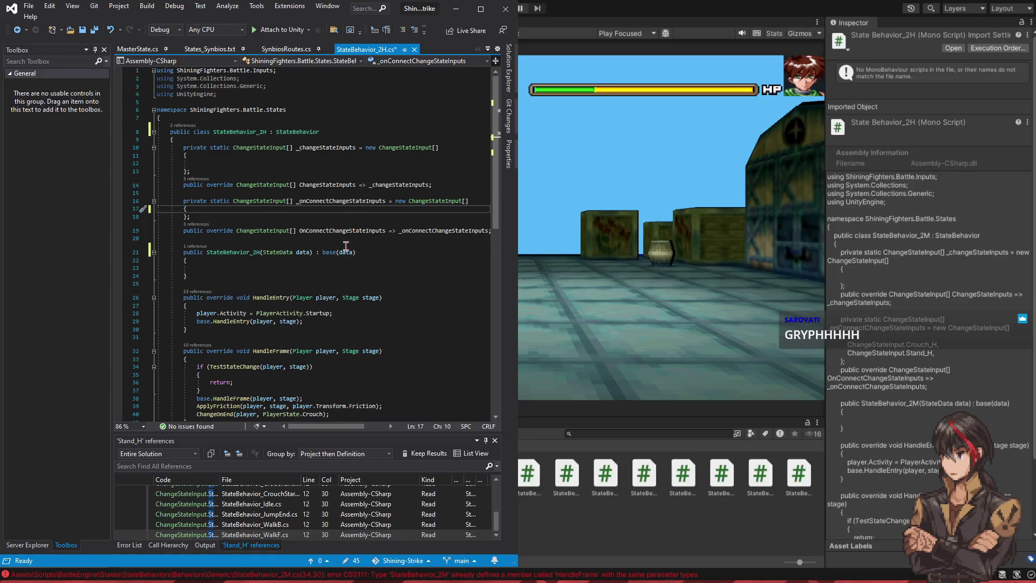
pyautogui.scroll(-5, 342, 258)
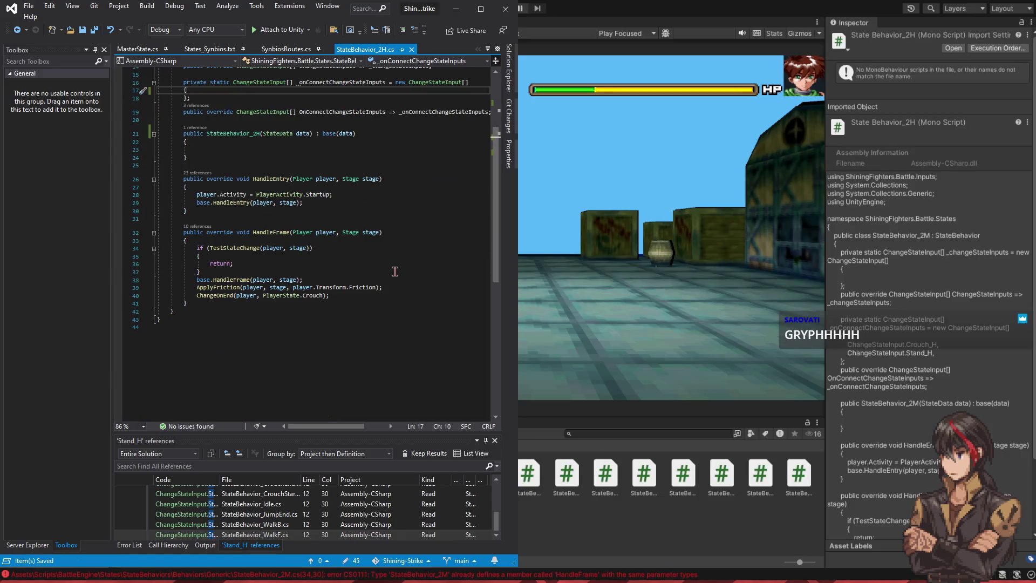
pyautogui.click(433, 142)
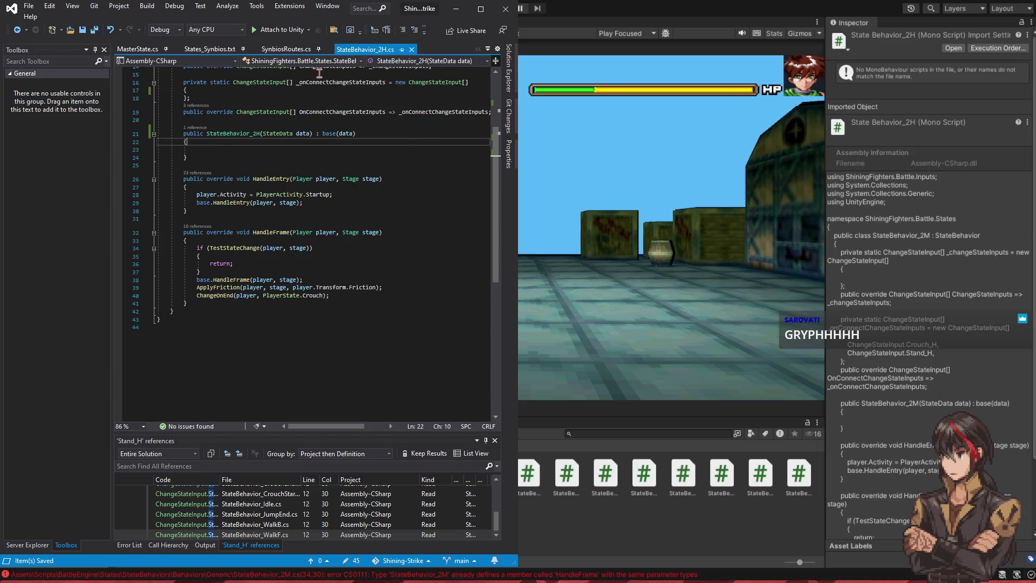
pyautogui.click(274, 53)
pyautogui.scroll(-10, 340, 241)
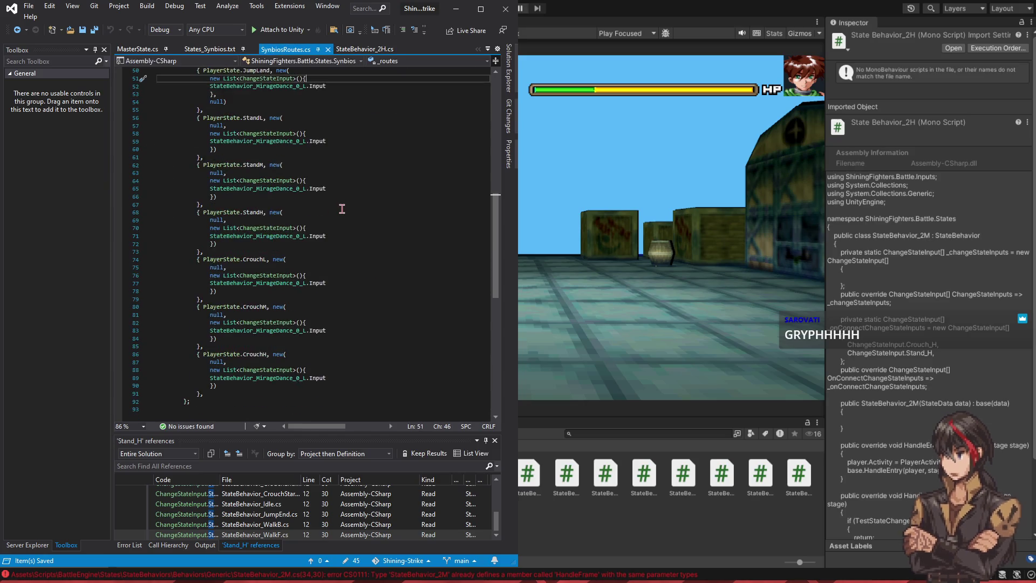
# Step: Check the CrouchH route in SynbiosRoutes.cs and jump with F12 into ChangeStateInput.cs
pyautogui.click(299, 377)
pyautogui.click(363, 252)
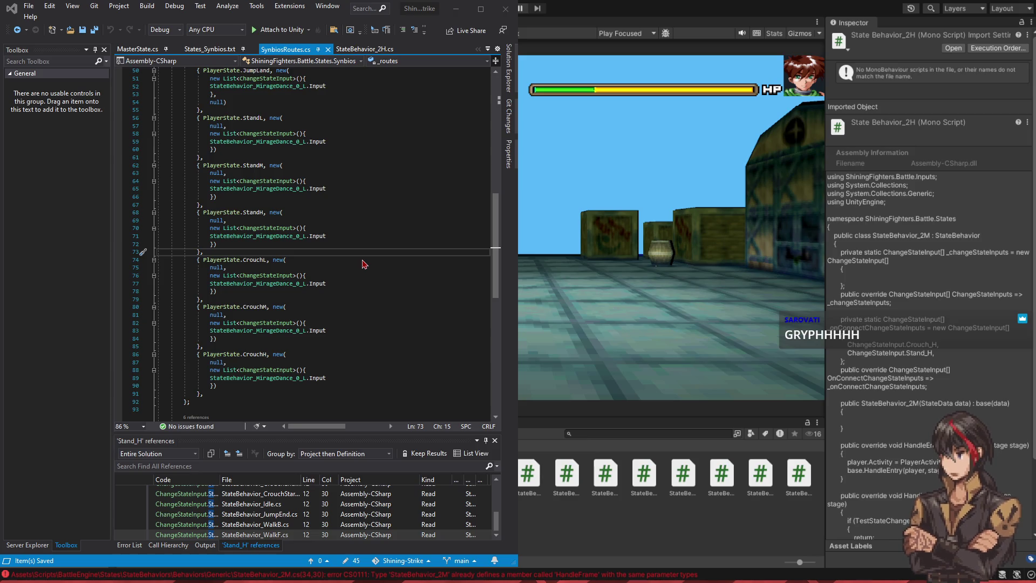
pyautogui.press('F12')
pyautogui.click(361, 185)
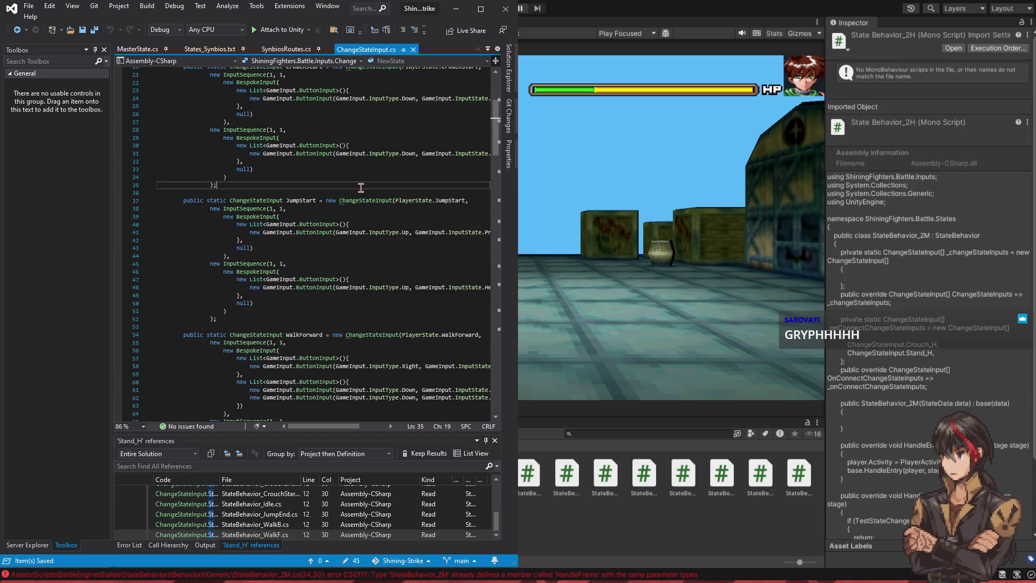
# Step: Find 'crouchh' to locate the Crouch_H input definition, then minimize Visual Studio
pyautogui.hotkey('ctrl', 'f')
pyautogui.write('crouchh')
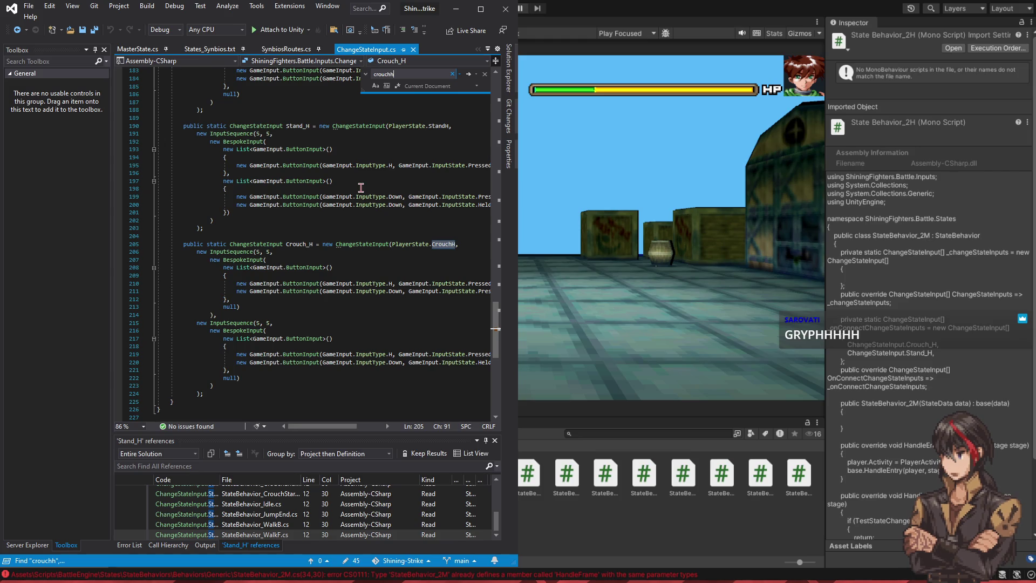
pyautogui.click(462, 245)
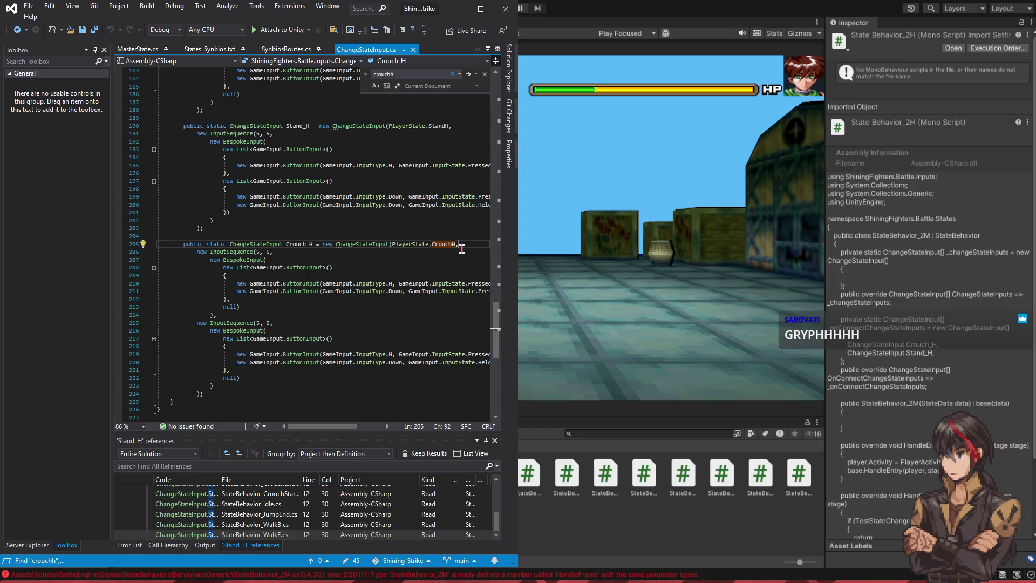
pyautogui.click(456, 9)
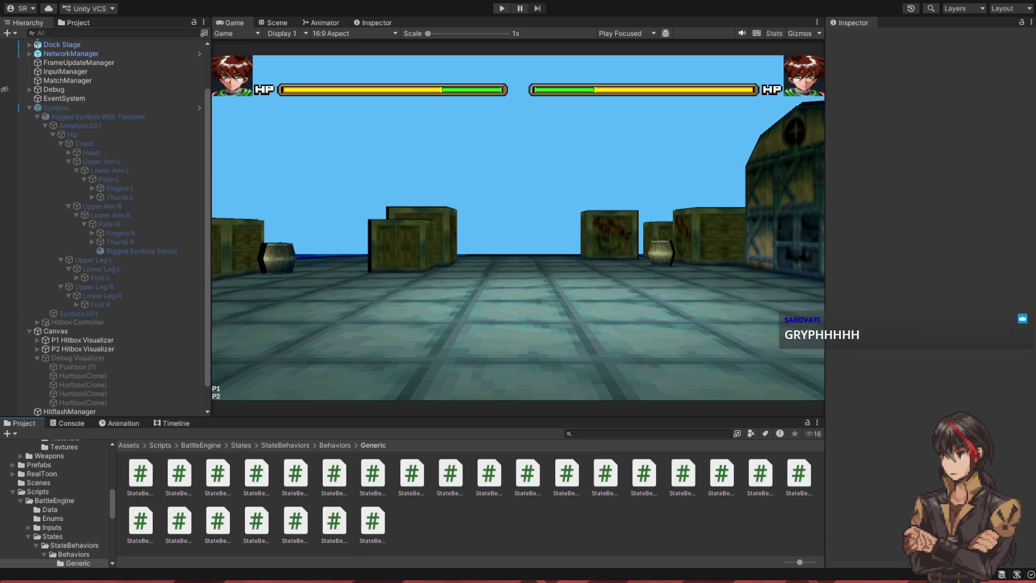
# Step: Playtest the crouch heavy attack, walk forward, hit, and MirageDance PlayerTwo, then stop
pyautogui.click(497, 9)
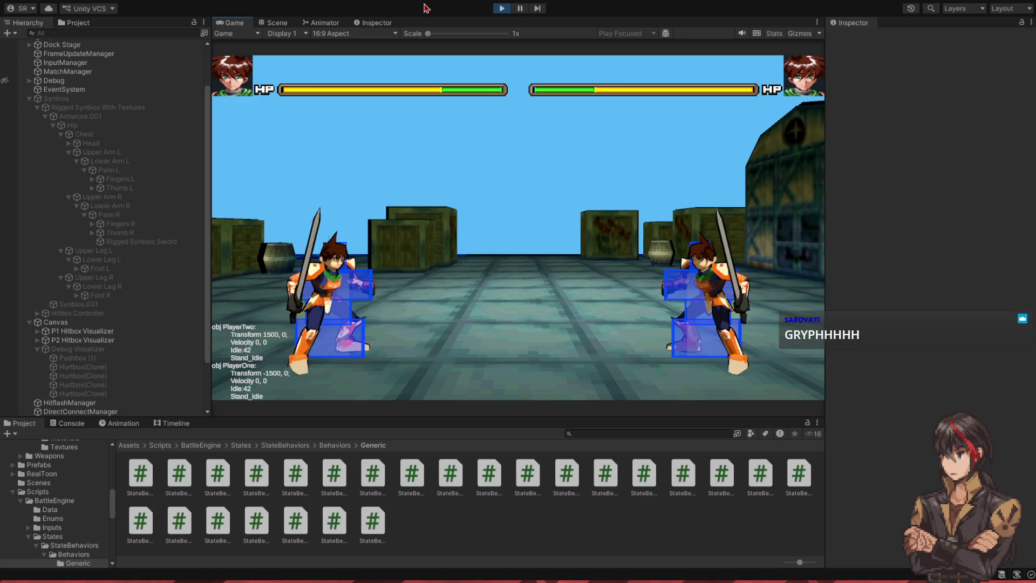
pyautogui.press('h')
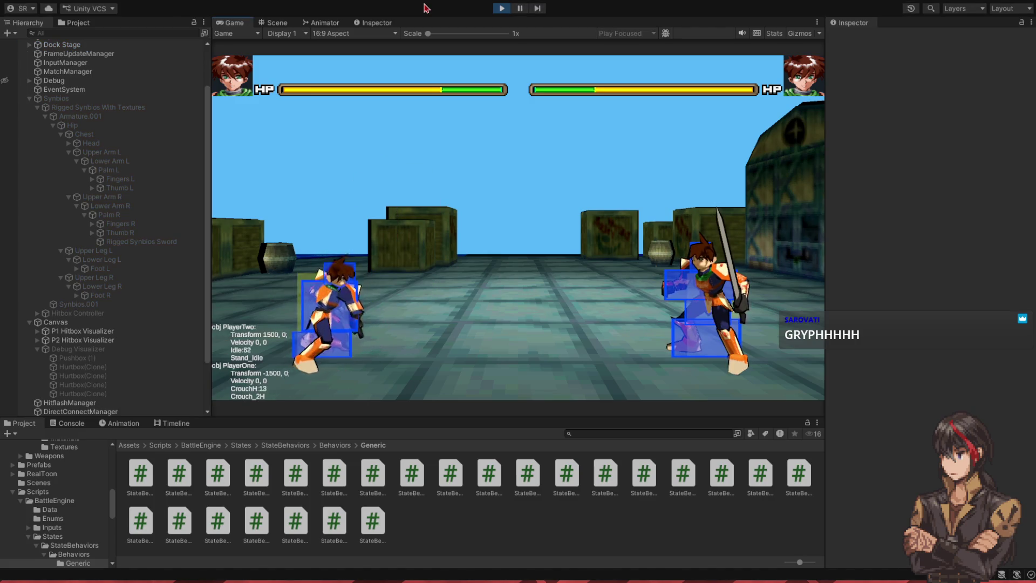
pyautogui.press('d')
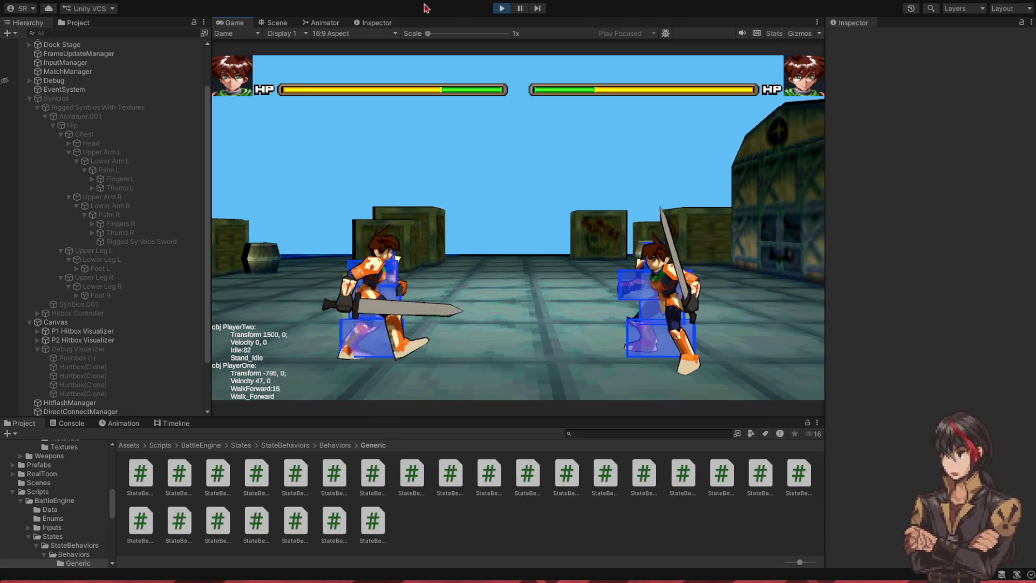
pyautogui.press('h')
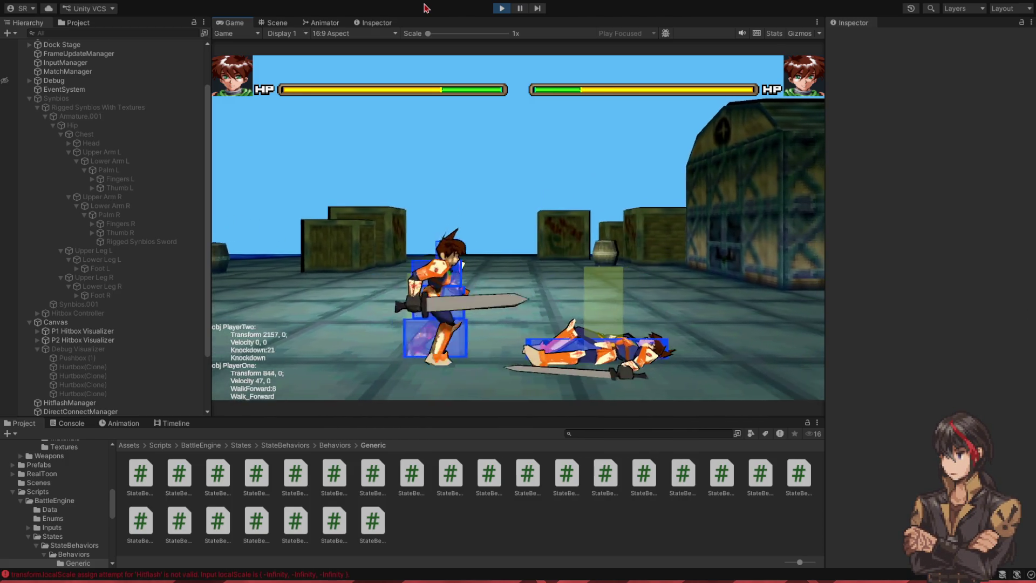
pyautogui.press('j')
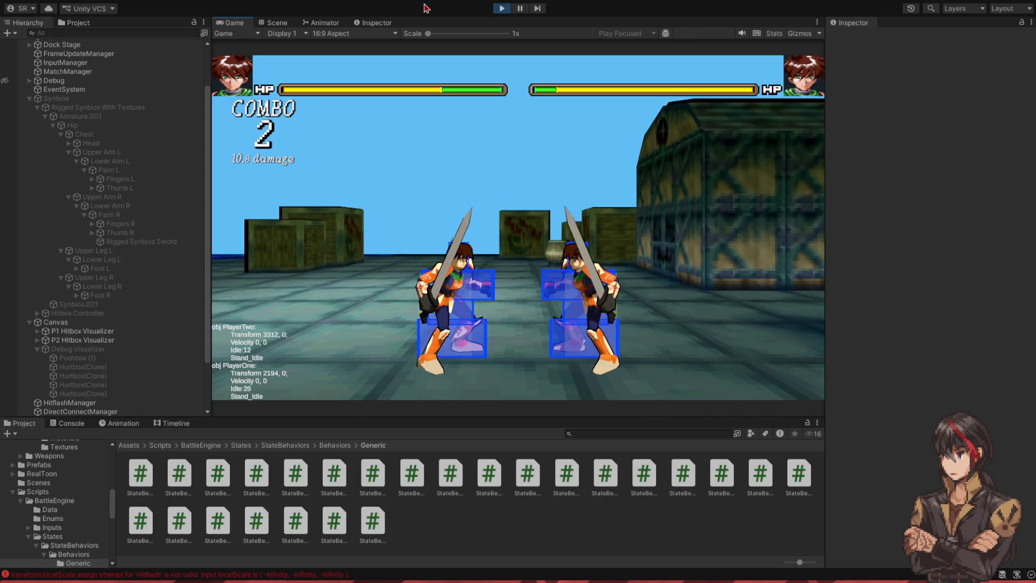
pyautogui.click(502, 8)
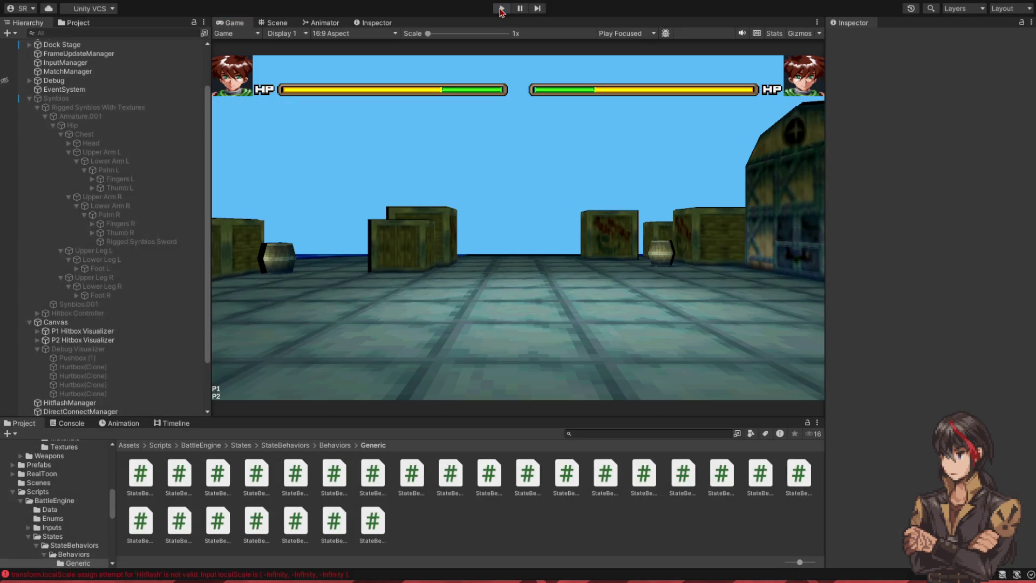
# Step: Inspect the Hitflash NaN localScale errors in the Console and open HitflashVisual.cs line 36
pyautogui.click(71, 425)
pyautogui.click(89, 476)
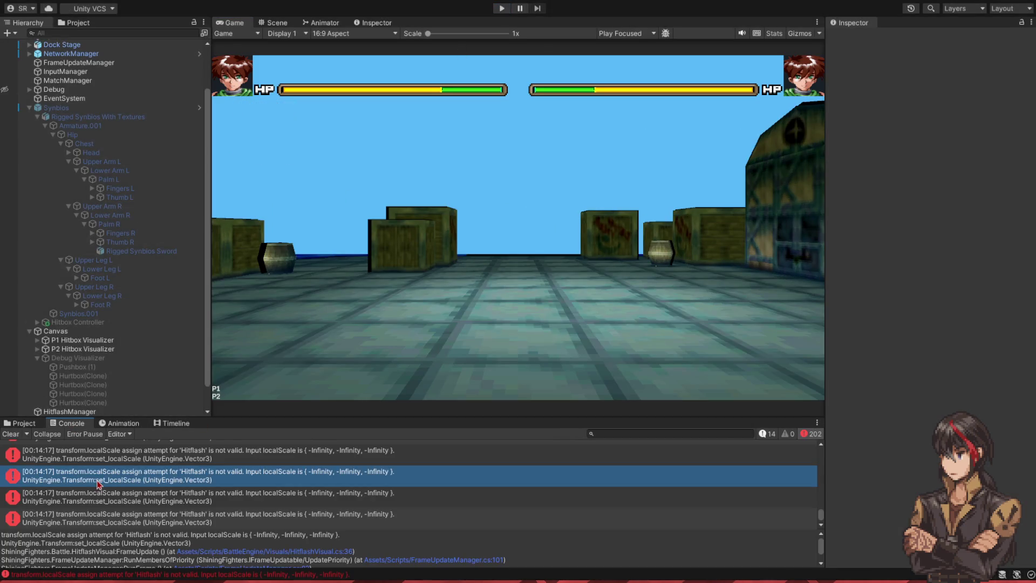
pyautogui.scroll(4, 146, 503)
pyautogui.click(353, 475)
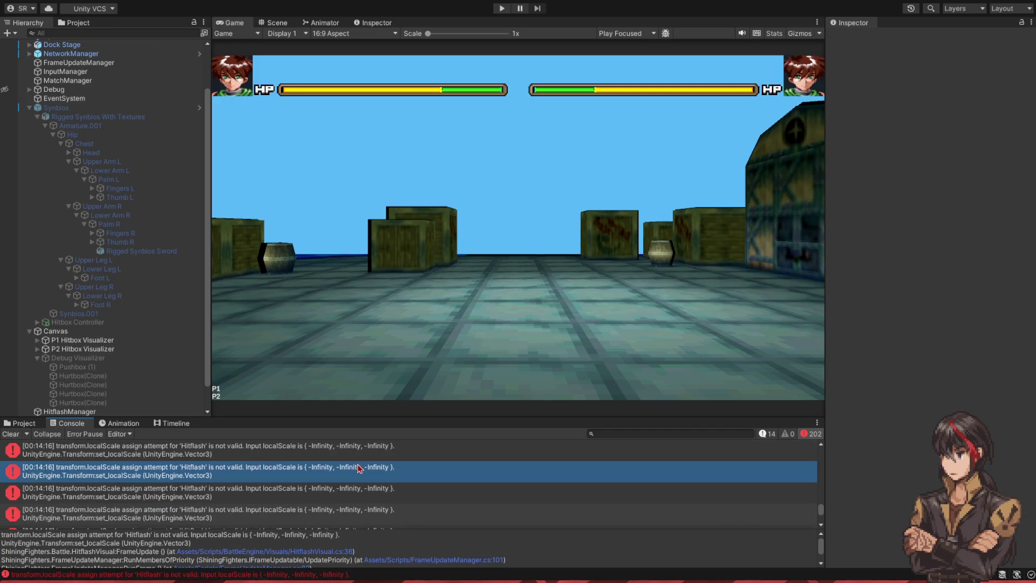
pyautogui.moveTo(821, 509); pyautogui.dragTo(822, 451)
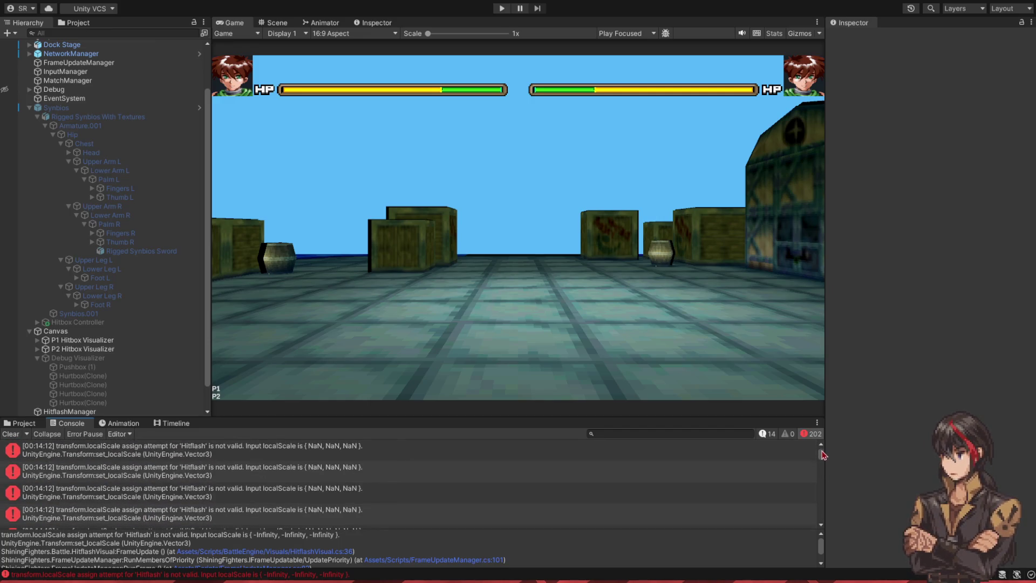
pyautogui.click(187, 446)
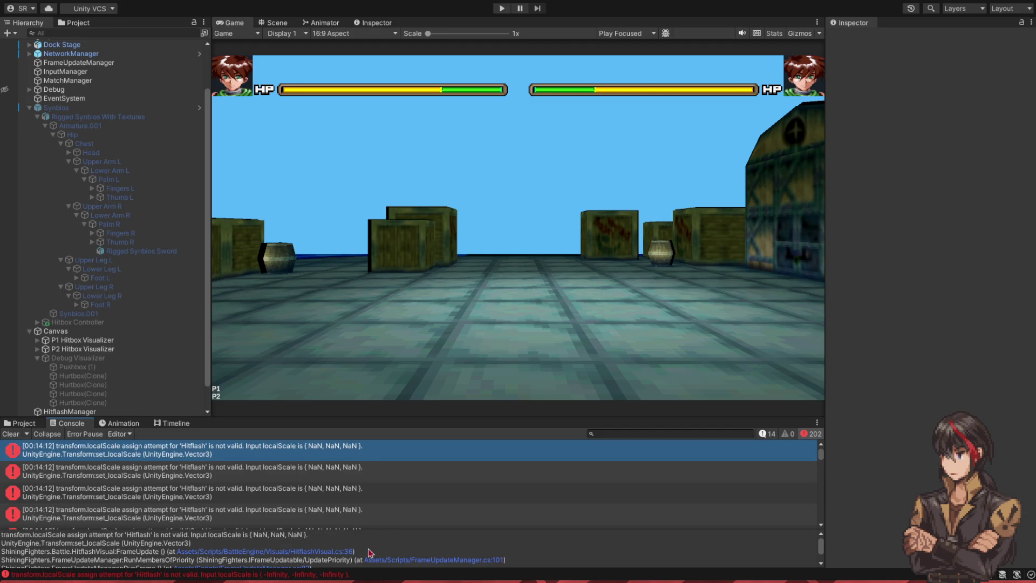
pyautogui.click(329, 554)
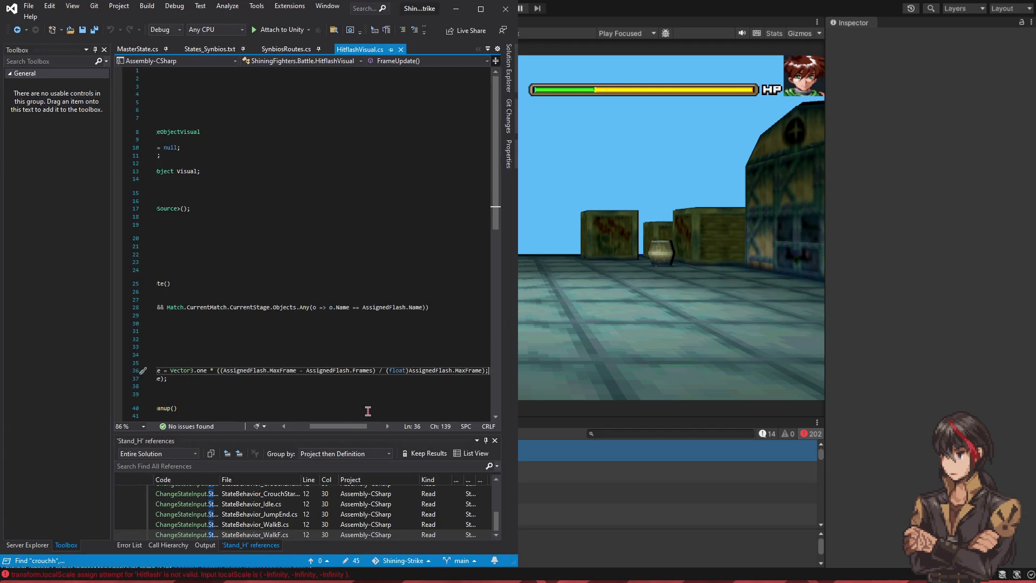
pyautogui.moveTo(348, 428); pyautogui.dragTo(320, 426)
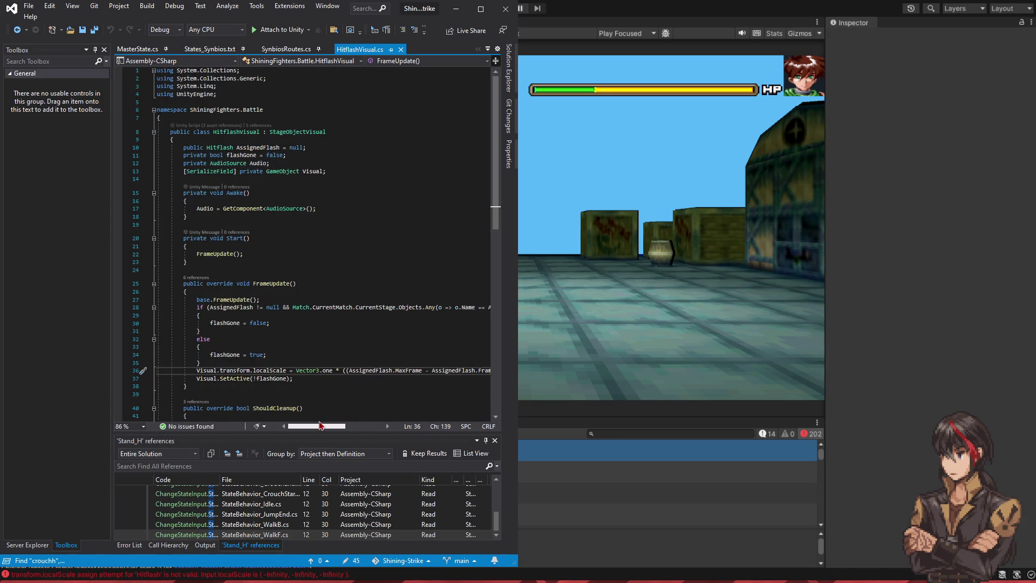
pyautogui.moveTo(322, 423)
pyautogui.mouseDown()
pyautogui.moveTo(351, 423)
pyautogui.moveTo(319, 428)
pyautogui.mouseUp()
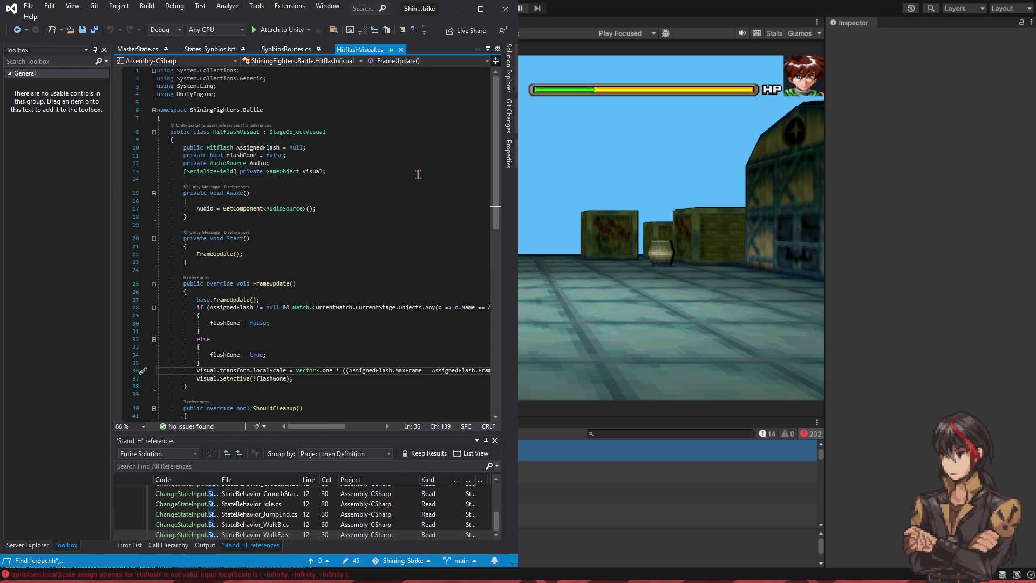
# Step: In States_Synbios.txt, change the crouchH Launch values on lines 338–344 from 0 to 30
pyautogui.hotkey('ctrl', 'Tab')
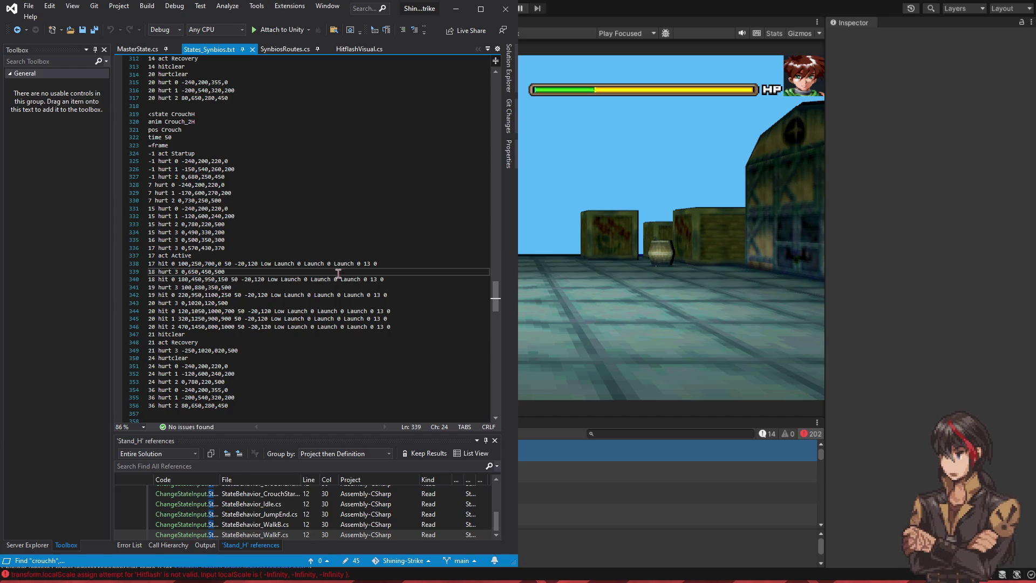
pyautogui.click(298, 264)
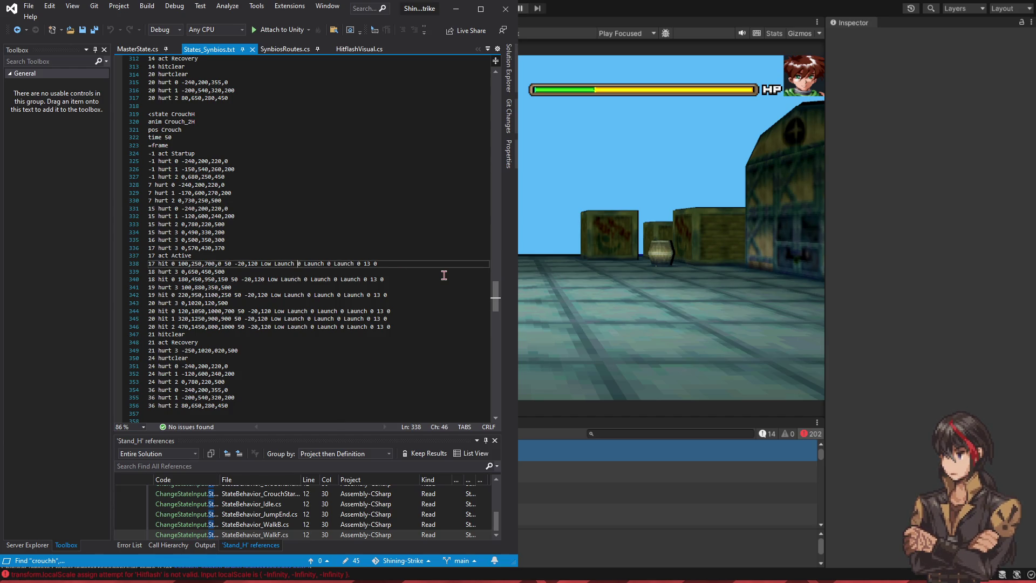
pyautogui.write('3')
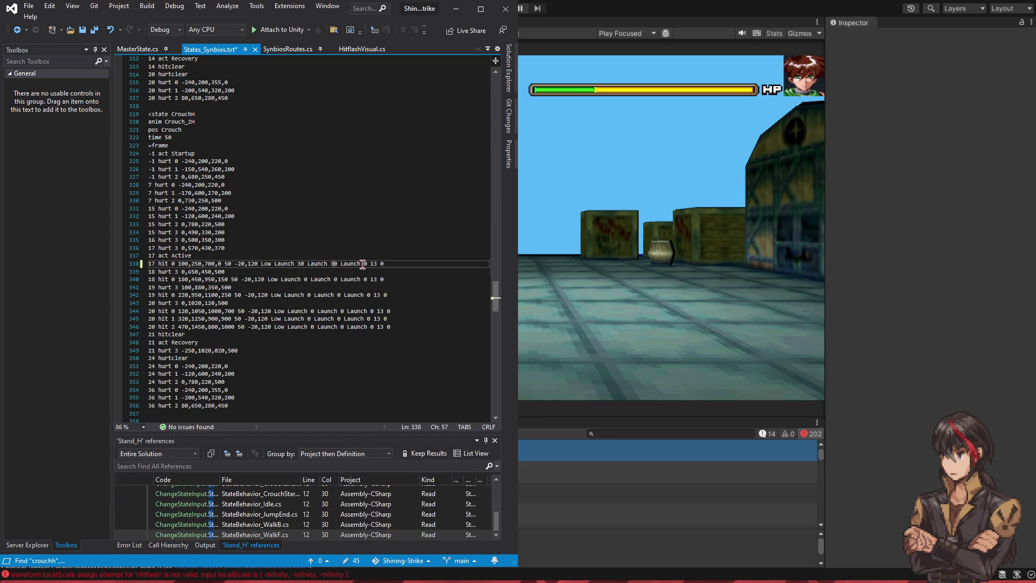
pyautogui.click(363, 279)
pyautogui.write('3')
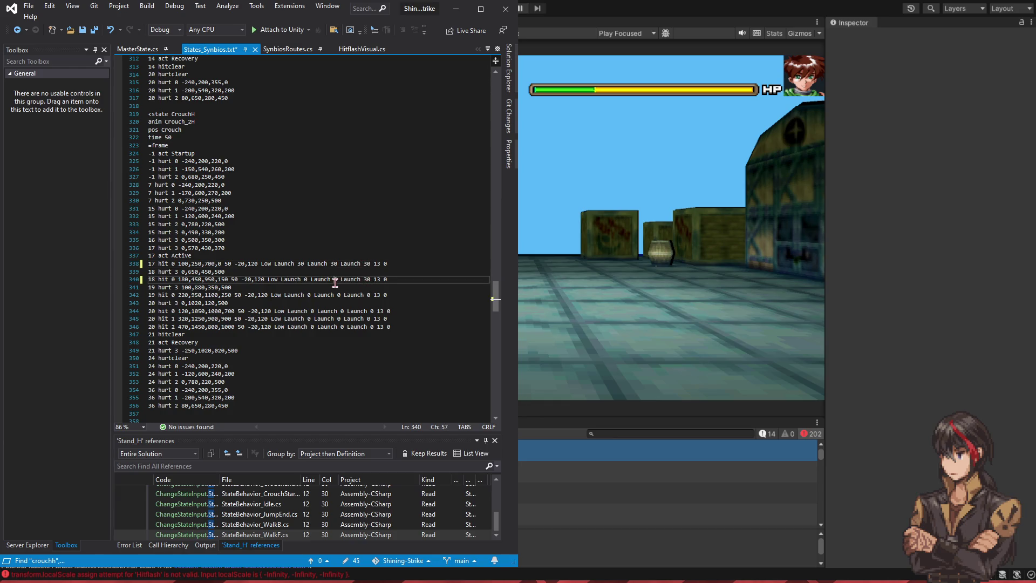
pyautogui.click(308, 295)
pyautogui.write('3')
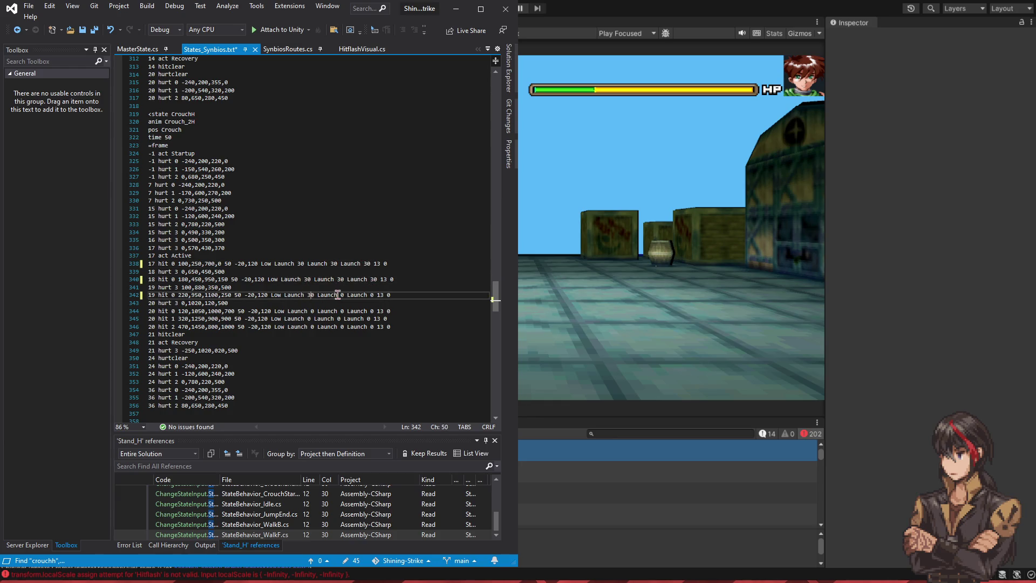
pyautogui.click(371, 311)
pyautogui.write('3')
# Step: Set the remaining Launch values on lines 345–346 to 30 and save the file
pyautogui.click(367, 319)
pyautogui.click(371, 327)
pyautogui.write('3')
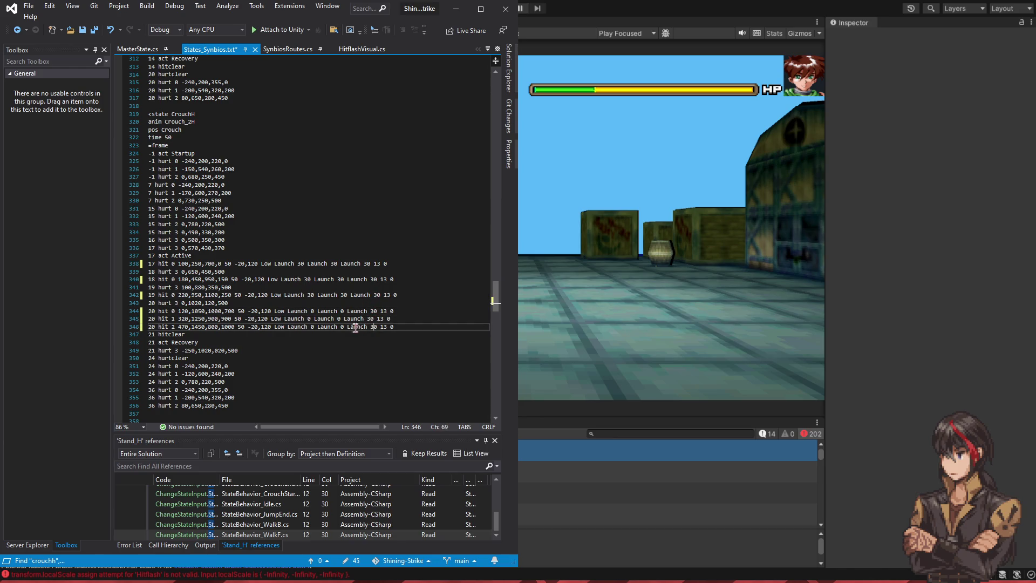
pyautogui.click(337, 319)
pyautogui.click(342, 312)
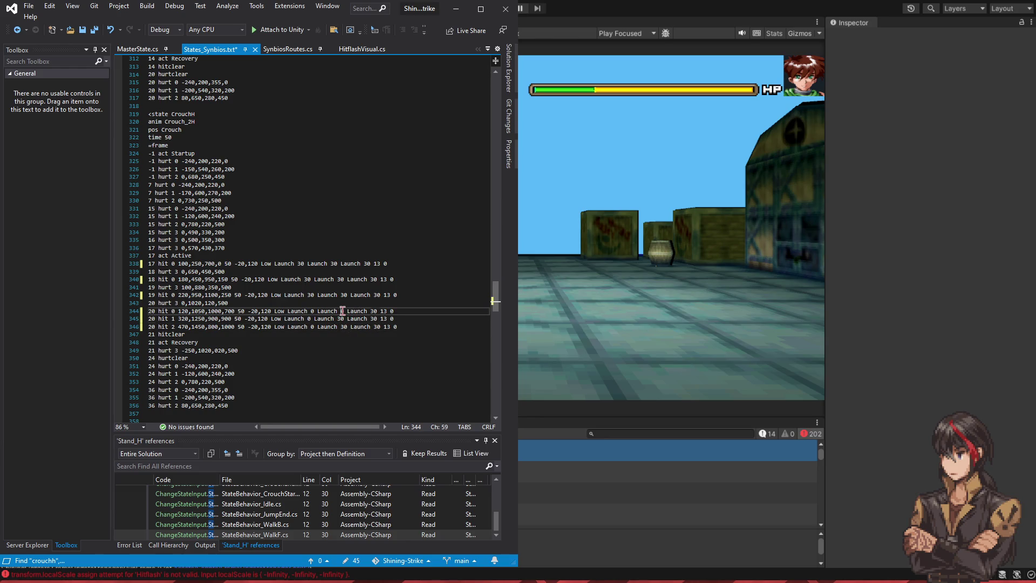
pyautogui.click(306, 319)
pyautogui.write('3')
pyautogui.press('Down')
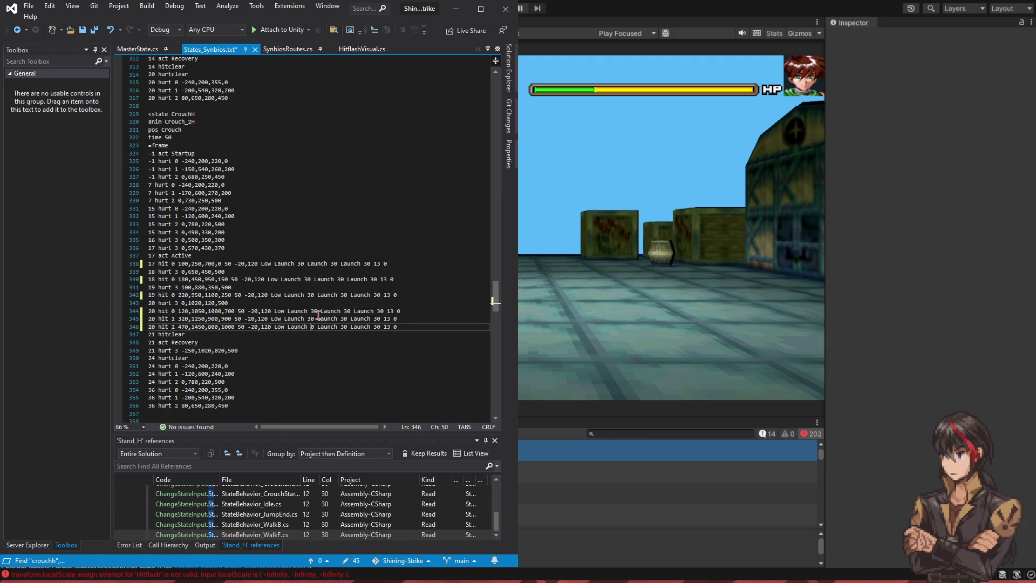
pyautogui.hotkey('ctrl', 's')
pyautogui.click(456, 9)
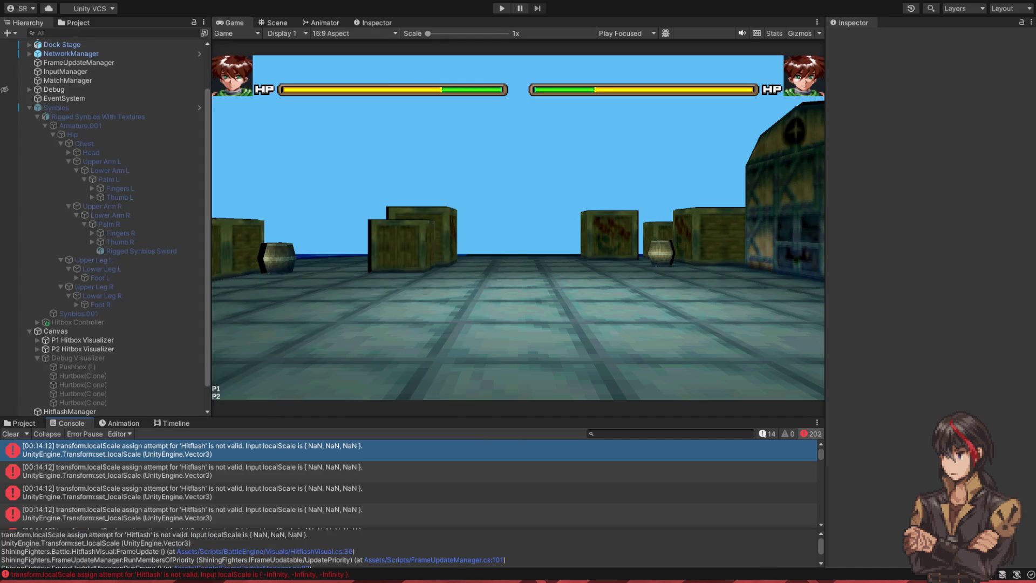
# Step: Playtest the crouch heavy launch into a 4-hit, 15.6-damage combo, then deactivate the Canvas
pyautogui.click(502, 9)
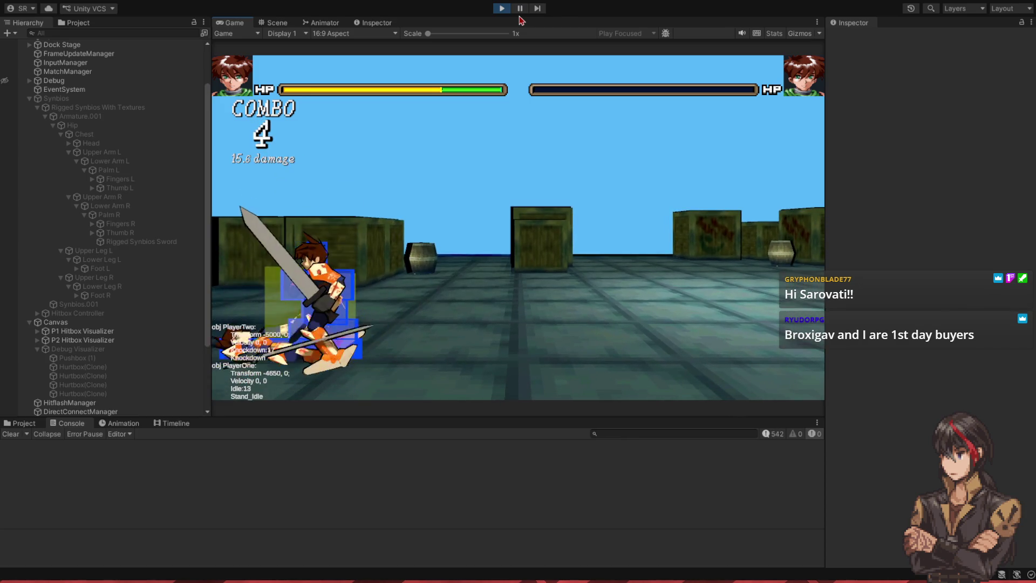
pyautogui.click(111, 322)
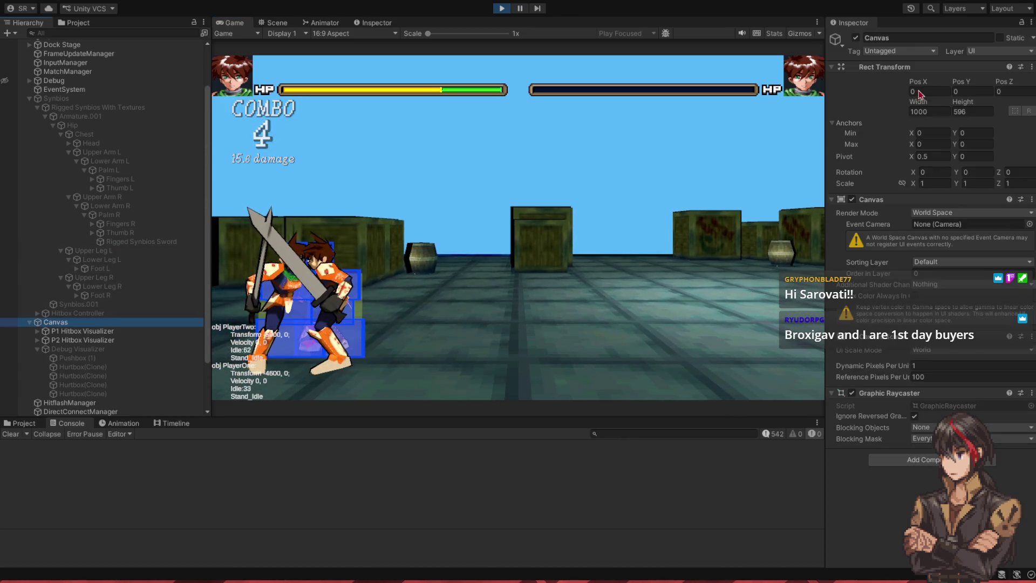
pyautogui.click(855, 38)
pyautogui.click(705, 176)
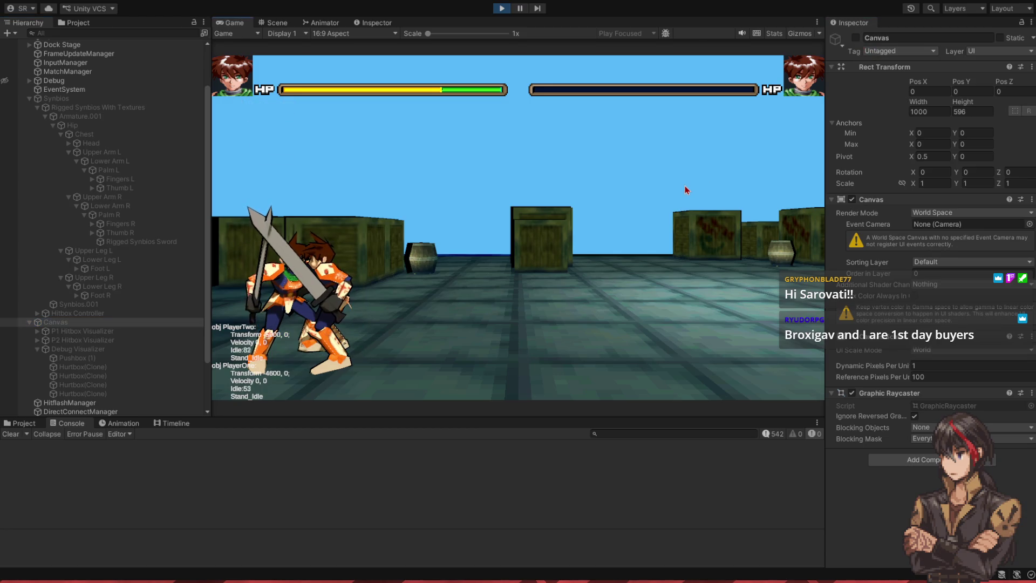
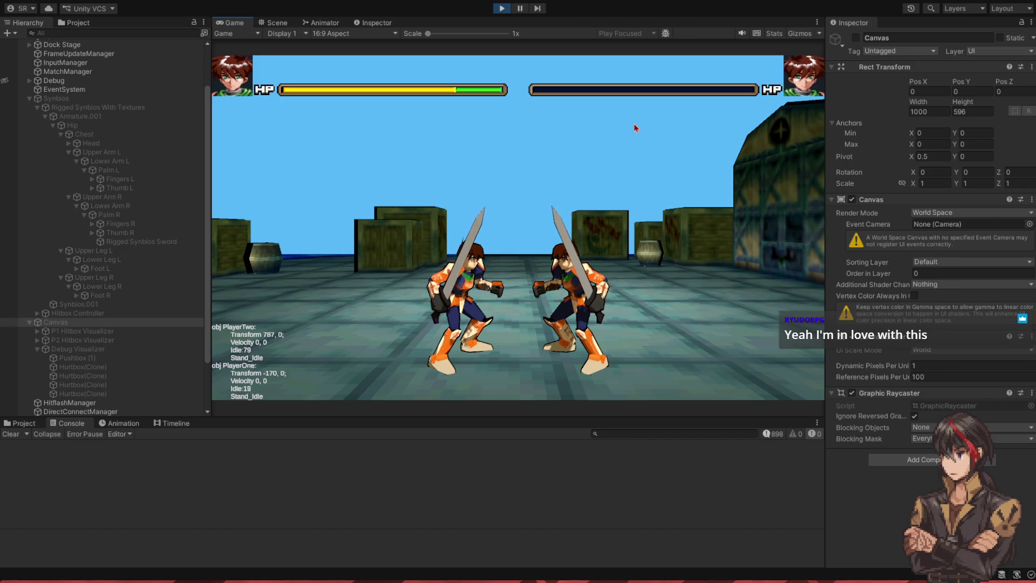
# Step: Test PlayerOne walking left and backward, then jumping backward, in play mode
pyautogui.press('Left')
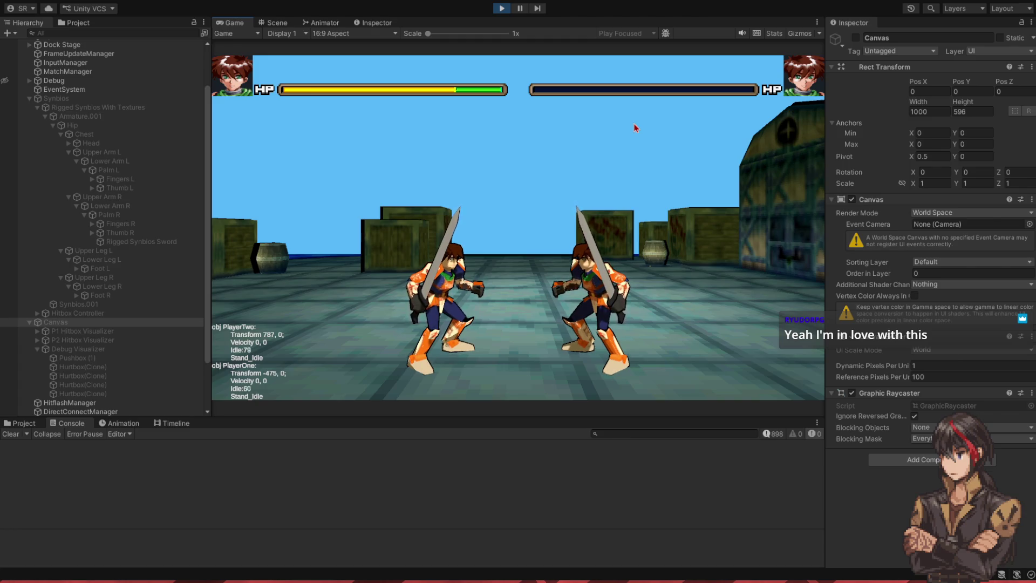
pyautogui.press('a')
pyautogui.press('w')
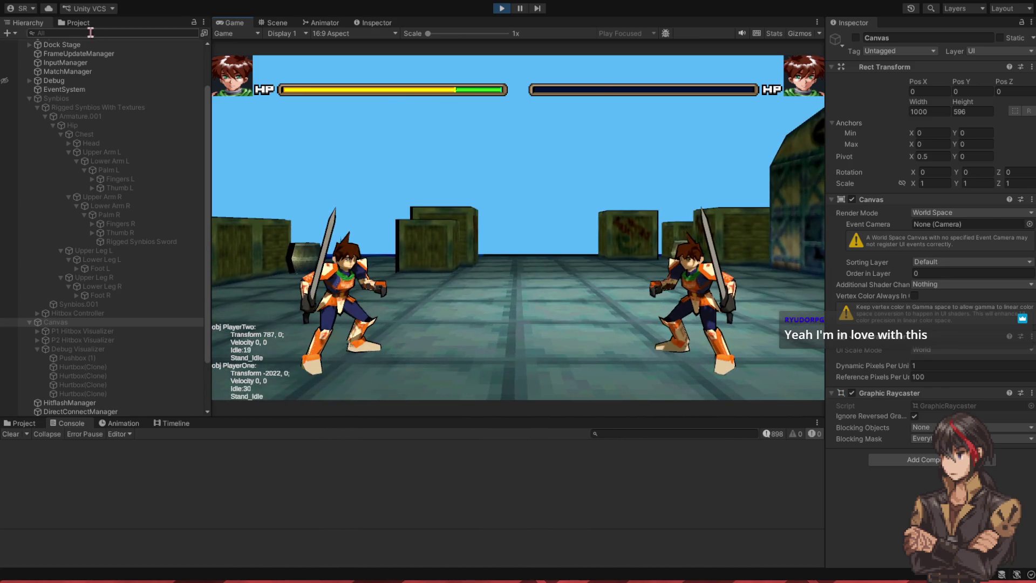
pyautogui.scroll(-3, 67, 378)
# Step: Confirm the Network UI alpha change and hide the Match UI overlay
pyautogui.click(62, 358)
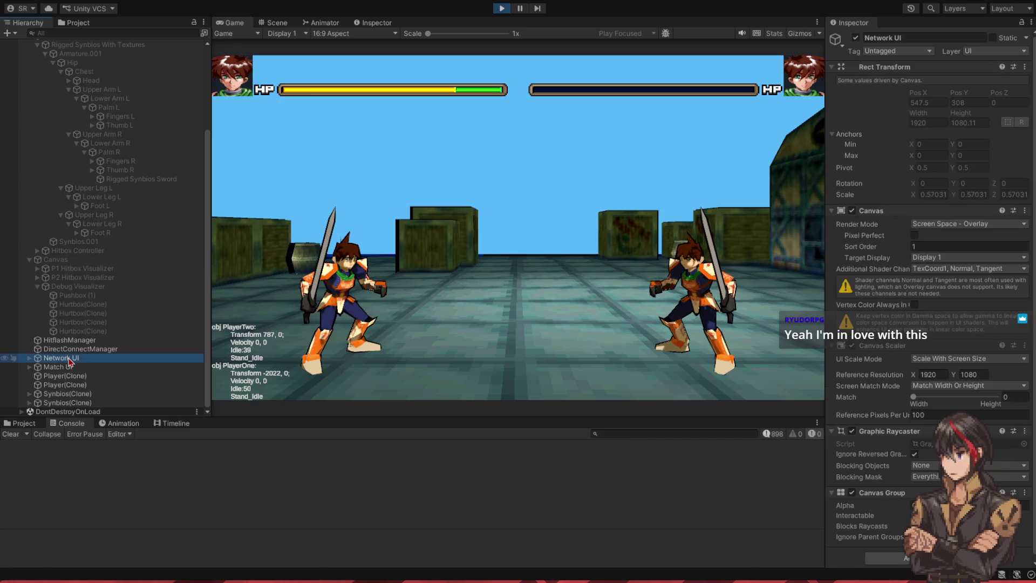
pyautogui.press('Return')
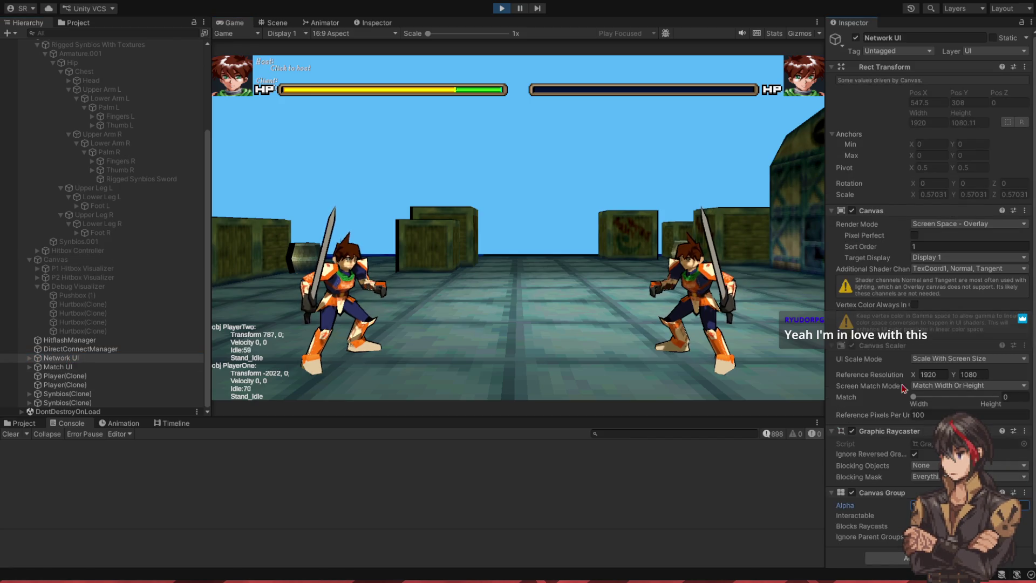
pyautogui.click(490, 176)
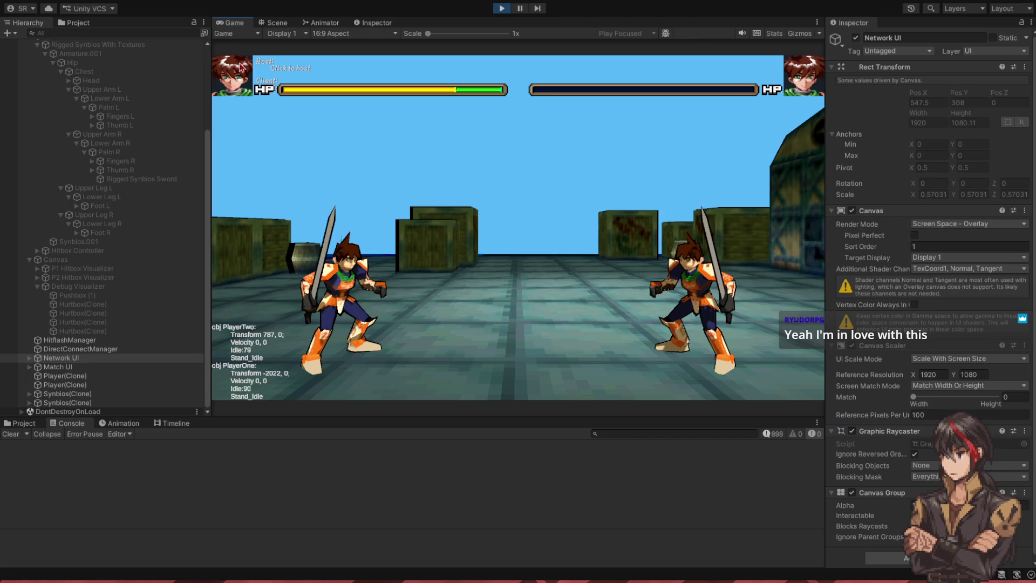
pyautogui.click(81, 367)
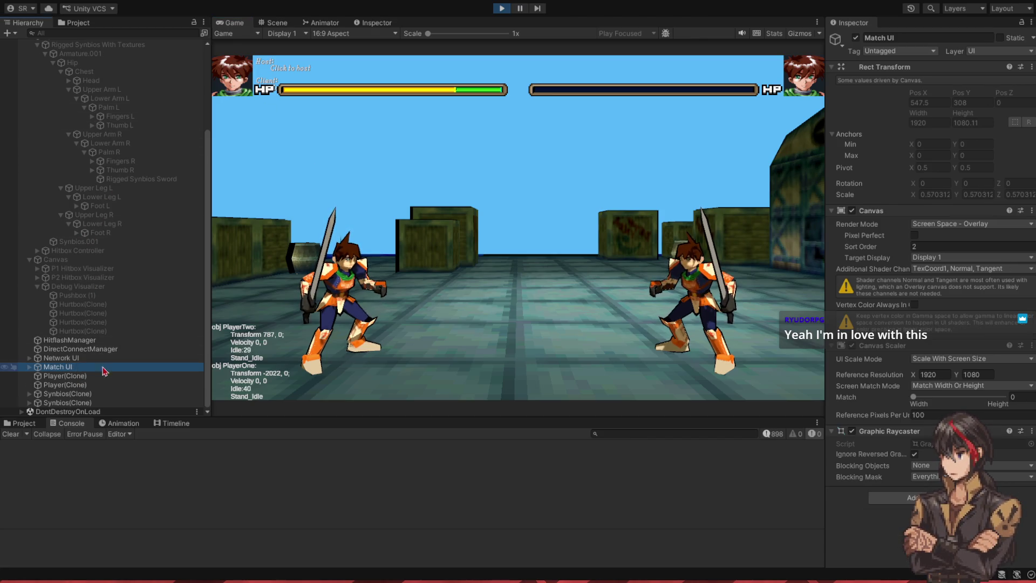
pyautogui.click(855, 37)
# Step: Host a network match, stop the game, and return to the Synbios state file
pyautogui.click(286, 68)
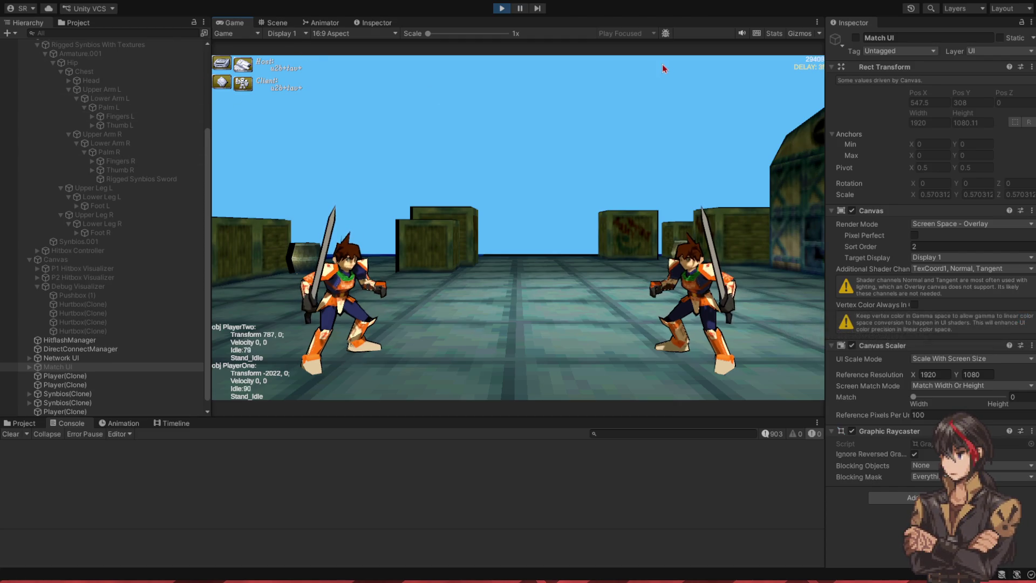
pyautogui.click(501, 8)
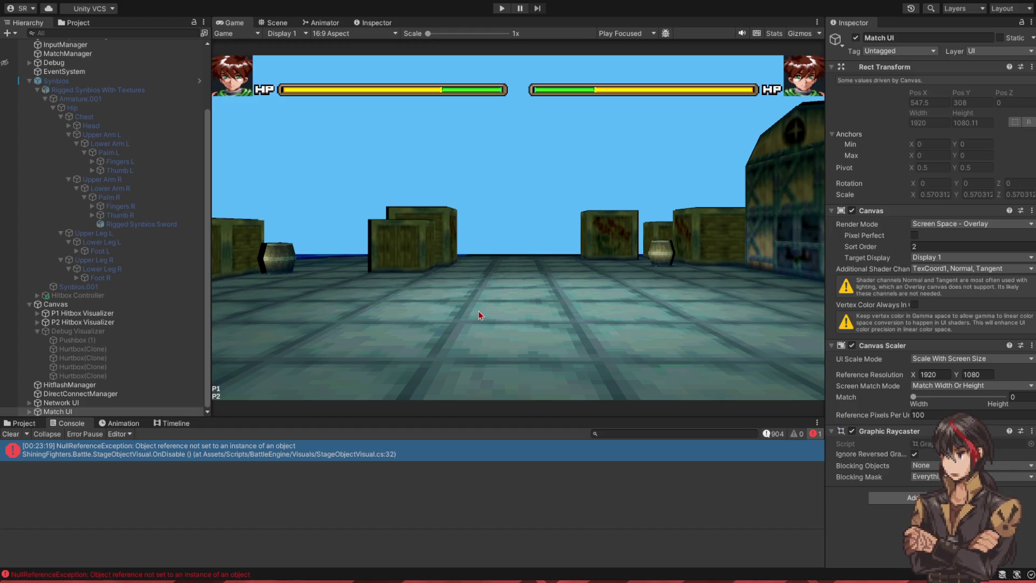
pyautogui.hotkey('alt', 'Tab')
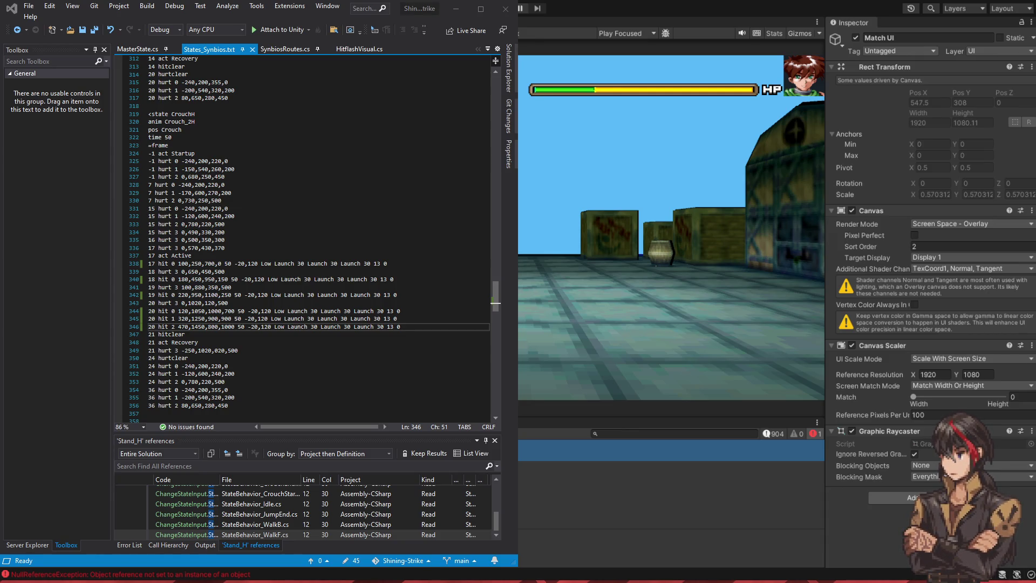
pyautogui.hotkey('alt', 'Tab')
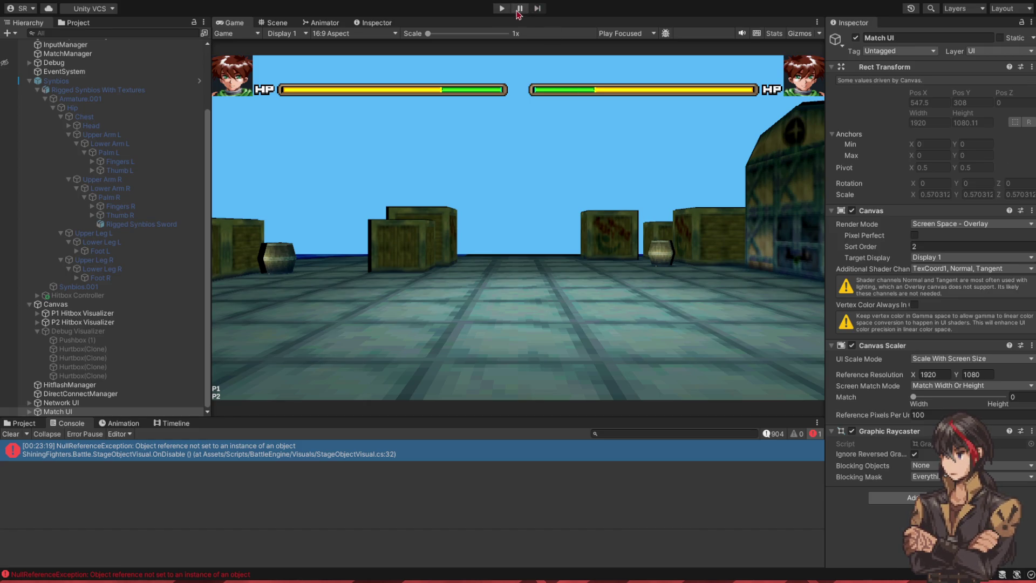
# Step: Start play mode and hit PlayerTwo with the MirageDance special and a crouching attack
pyautogui.click(500, 8)
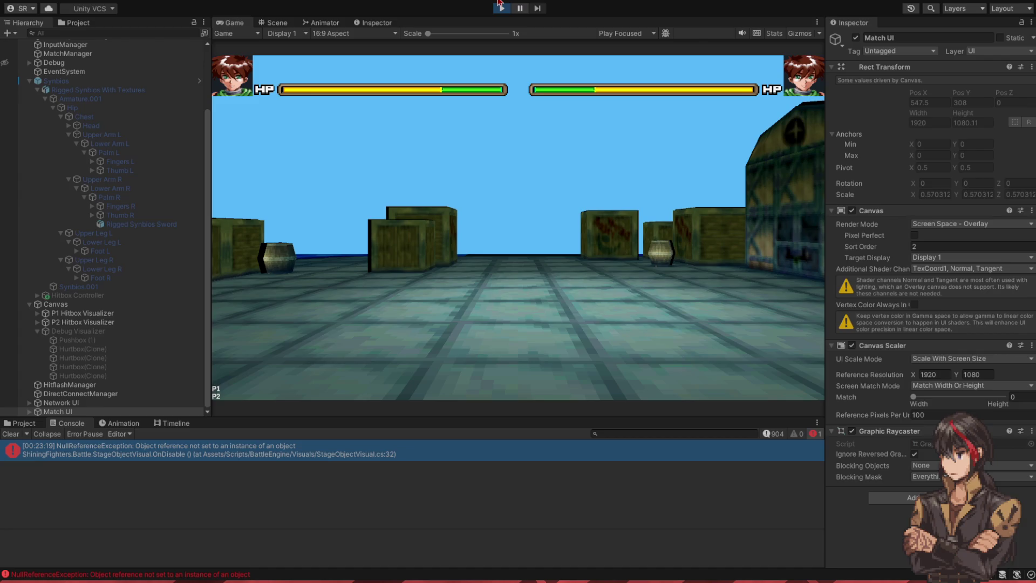
pyautogui.press('j')
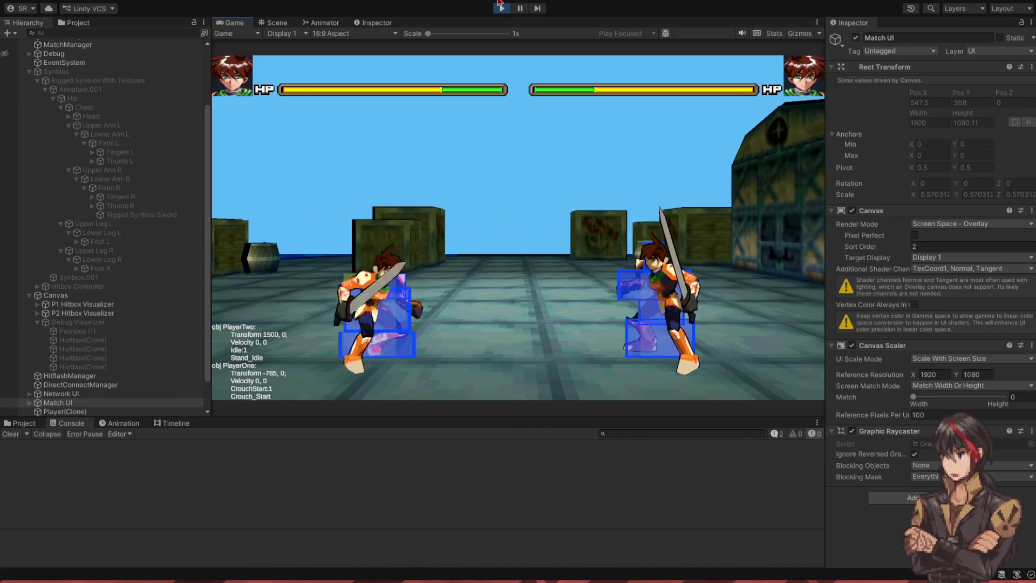
pyautogui.press('j')
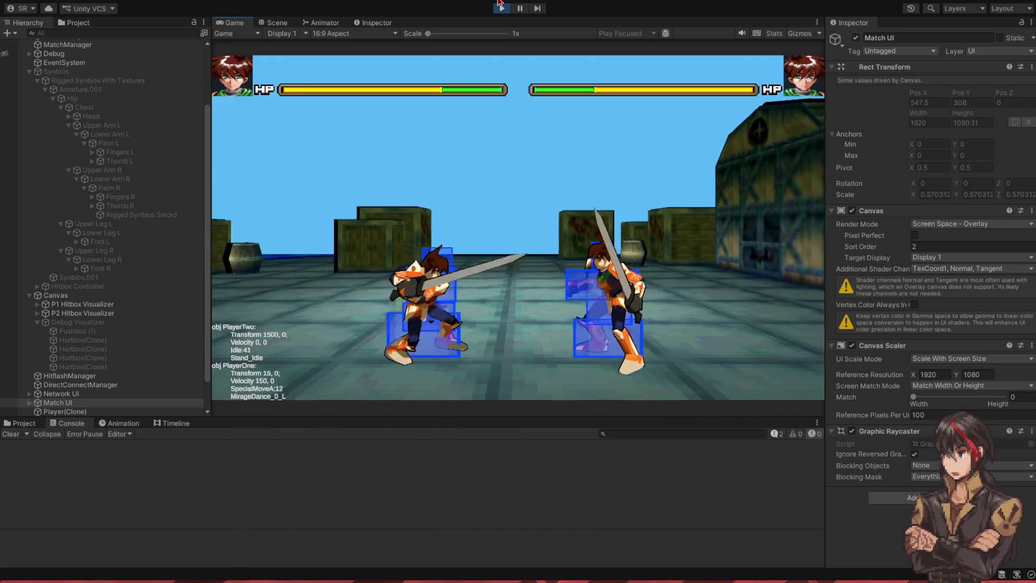
pyautogui.press('j')
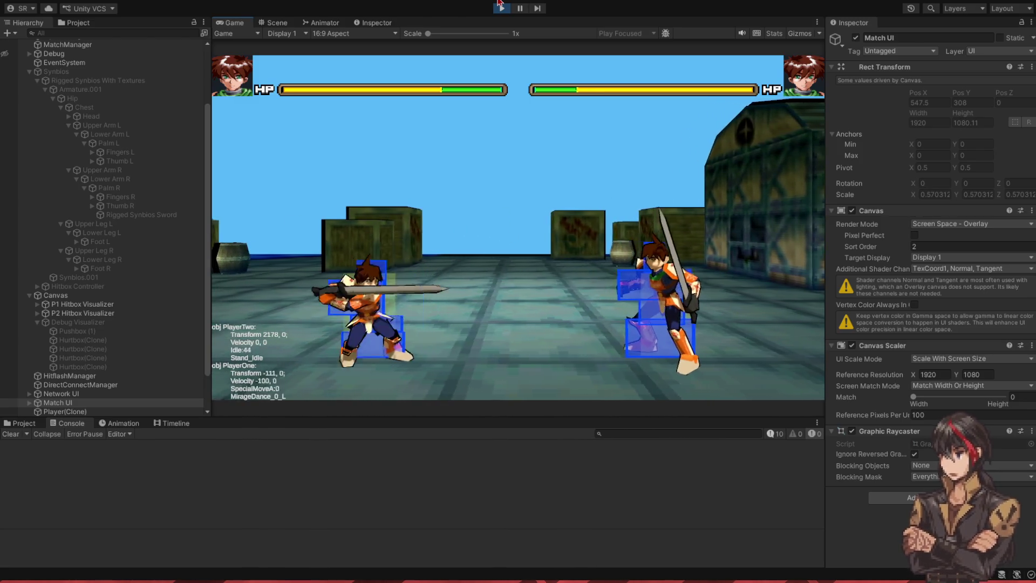
pyautogui.press('j')
pyautogui.press('j')
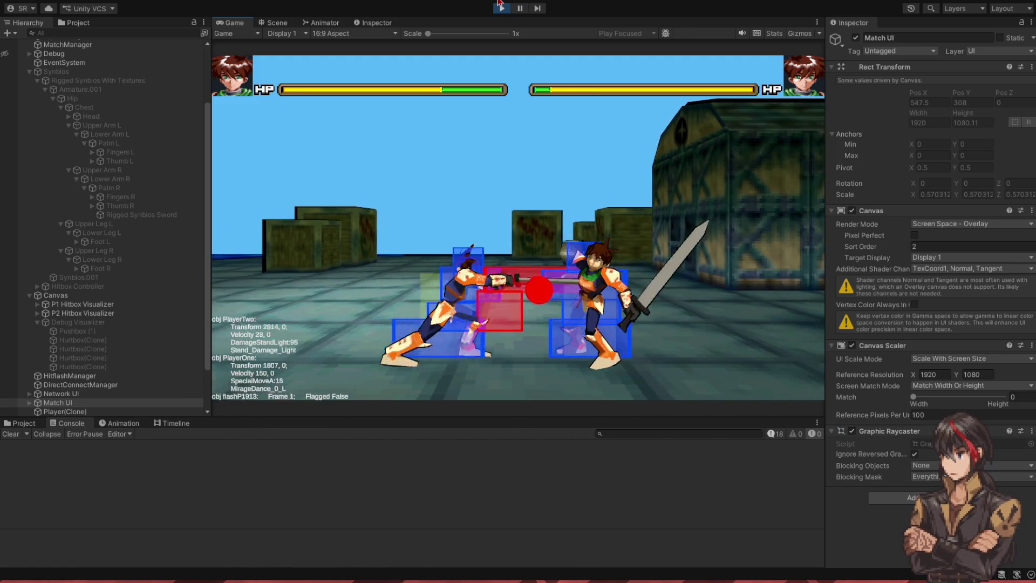
# Step: Walk backward, test neutral and forward jumps, land heavy and medium attacks, then stop
pyautogui.press('a')
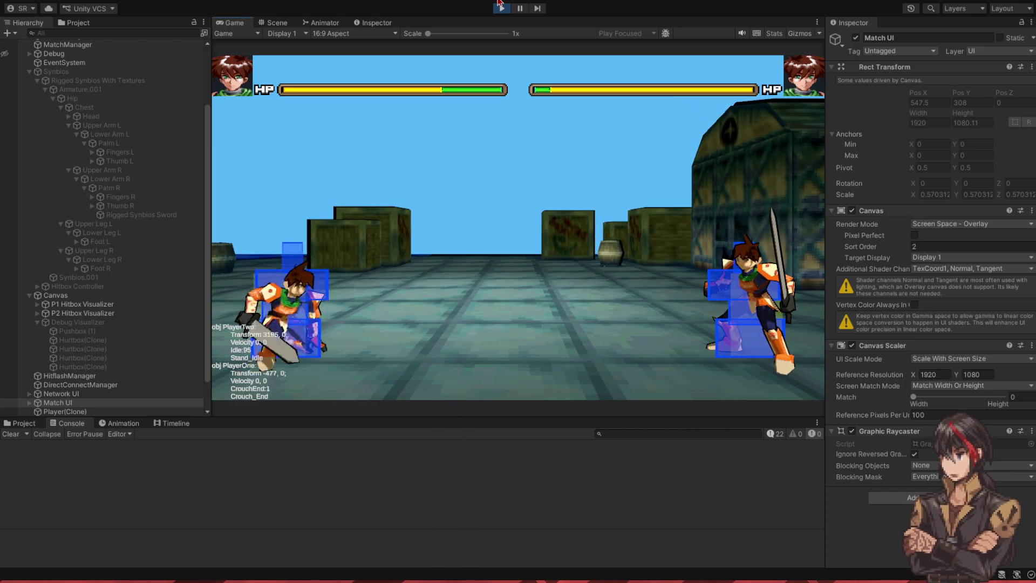
pyautogui.press('w')
pyautogui.hotkey('d', 'w')
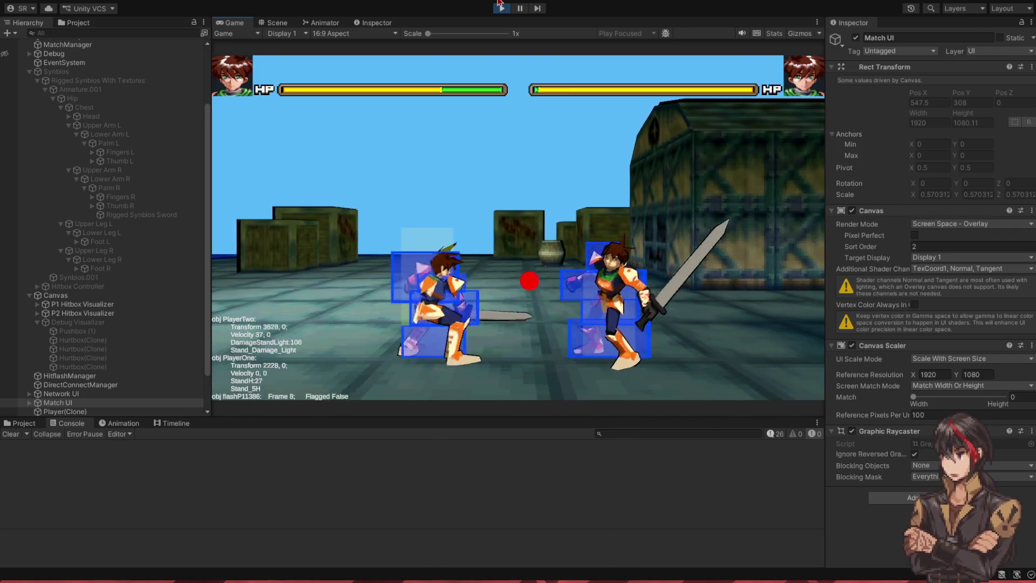
pyautogui.press('k')
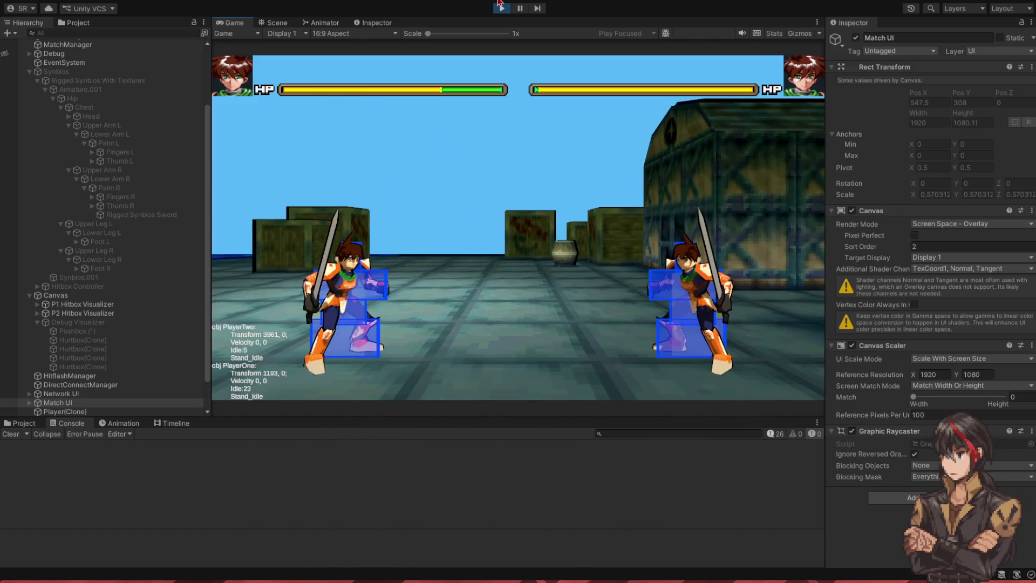
pyautogui.click(501, 8)
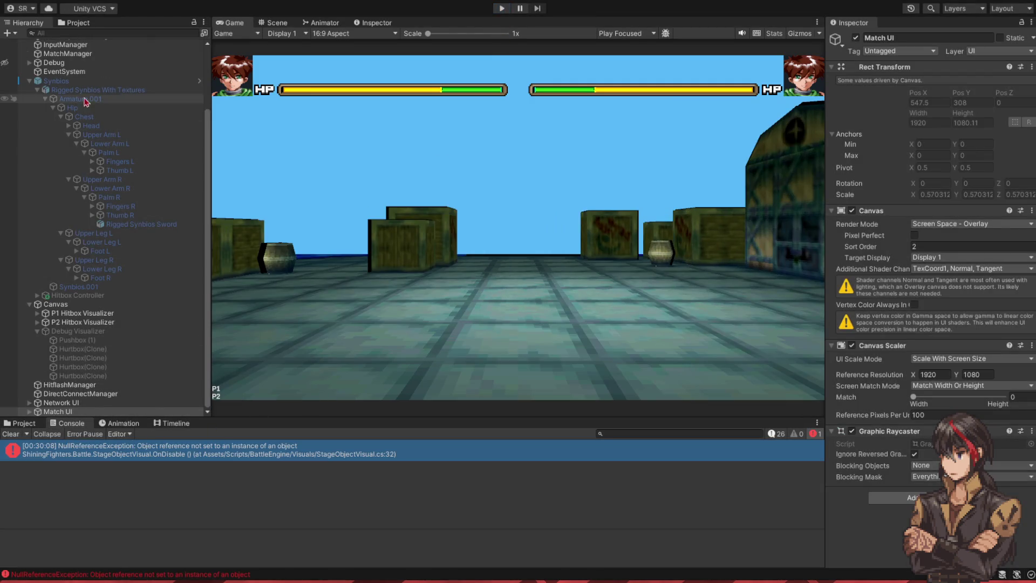
# Step: Re-enable the Synbios character and bring up the Animation timeline
pyautogui.click(57, 81)
pyautogui.click(856, 38)
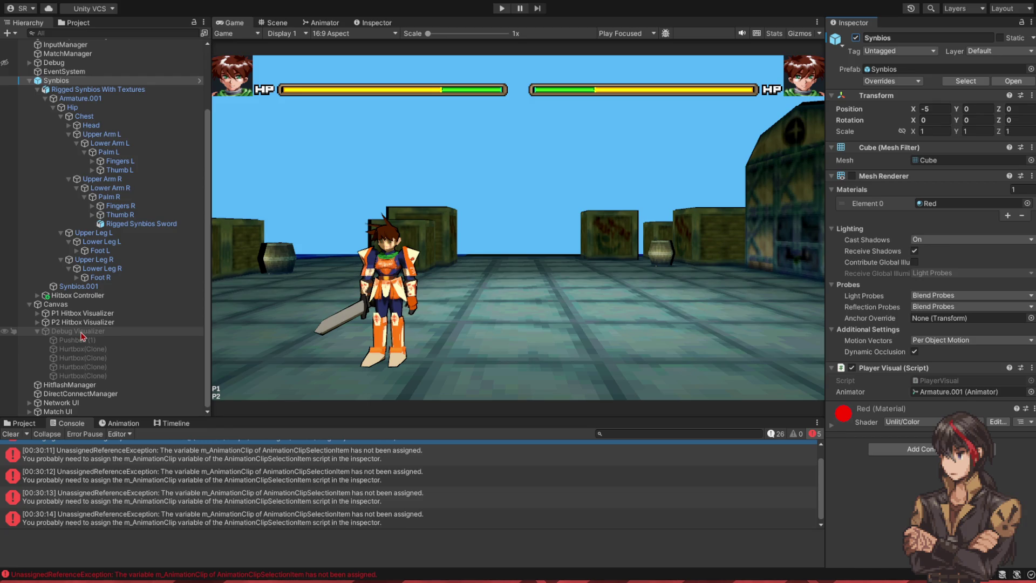
pyautogui.click(119, 423)
# Step: Replace the Game view with the Scene view set to perspective
pyautogui.middleClick(231, 22)
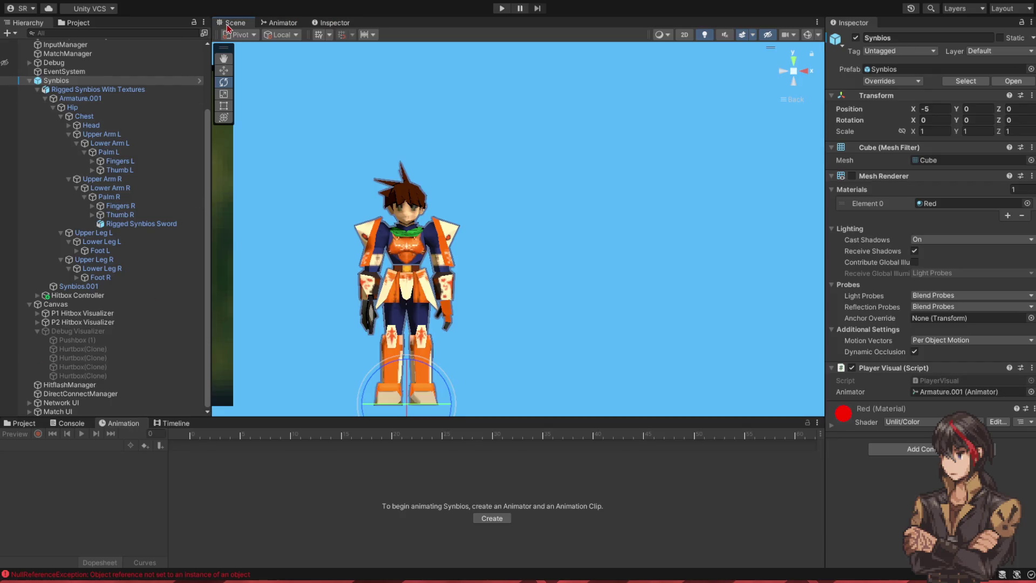
pyautogui.click(233, 23)
pyautogui.click(796, 73)
# Step: Orbit around Synbios and select Armature.001 to show its Jump_Neutral keyframes
pyautogui.scroll(5, 557, 160)
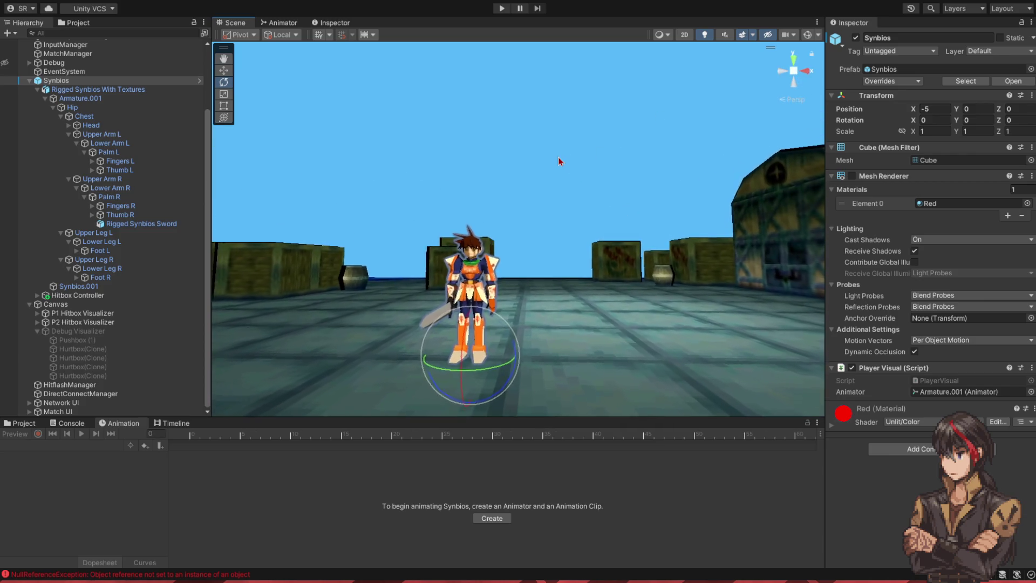
pyautogui.moveTo(557, 160); pyautogui.dragTo(421, 216)
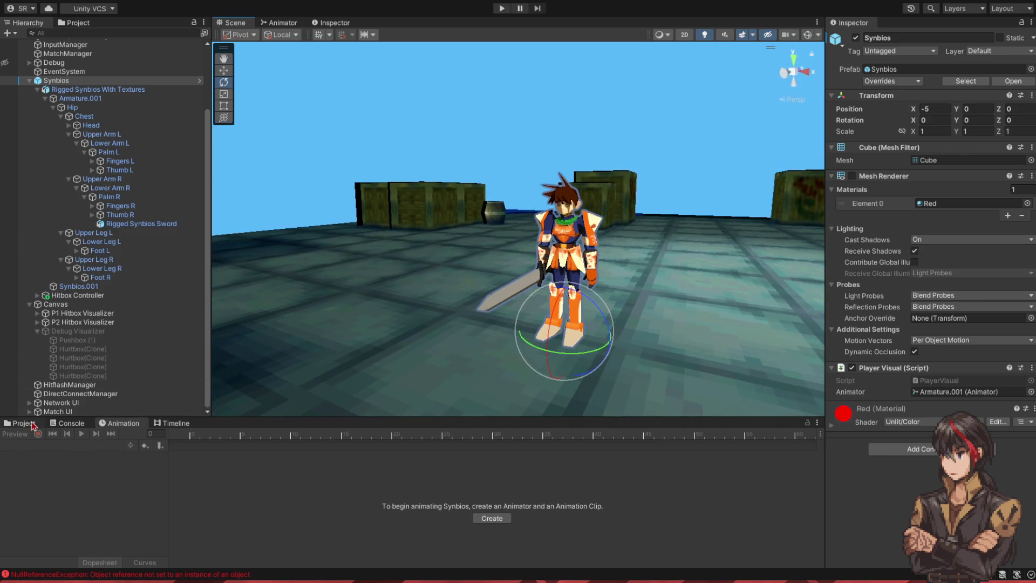
pyautogui.click(25, 424)
pyautogui.click(118, 424)
pyautogui.click(80, 98)
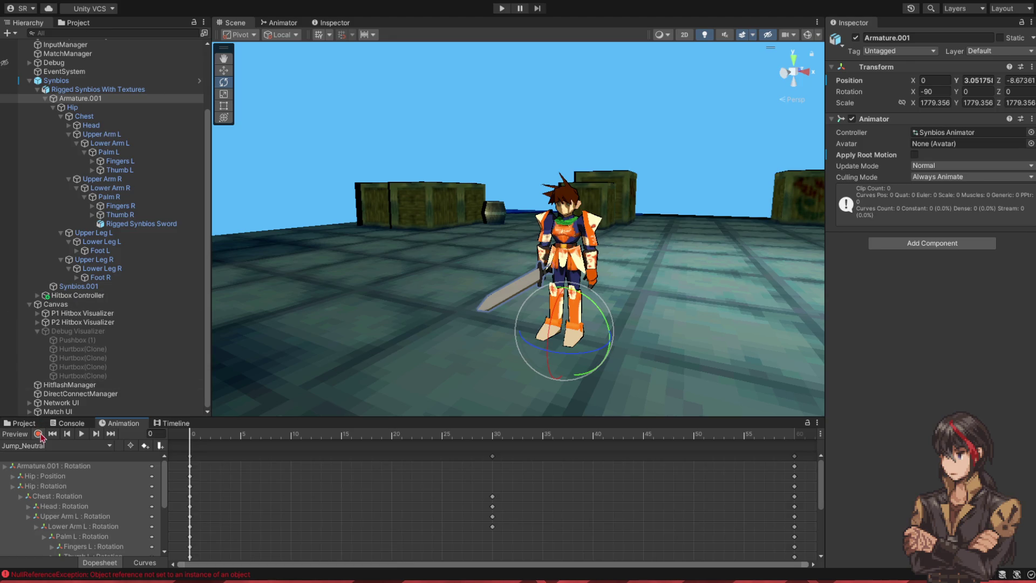
# Step: Turn on recording and key all 17 bones at frame 0 of Air_JL
pyautogui.click(38, 433)
pyautogui.click(188, 457)
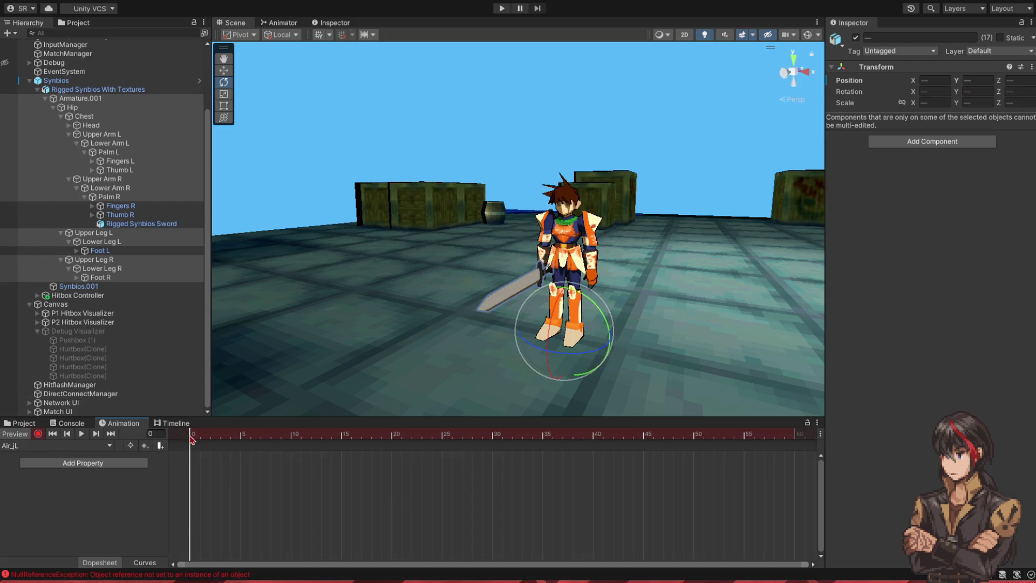
pyautogui.hotkey('ctrl', 'v')
pyautogui.moveTo(413, 280)
pyautogui.mouseDown()
pyautogui.moveTo(430, 293)
pyautogui.moveTo(399, 326)
pyautogui.moveTo(400, 365)
pyautogui.moveTo(529, 294)
pyautogui.mouseUp()
pyautogui.scroll(-3, 528, 294)
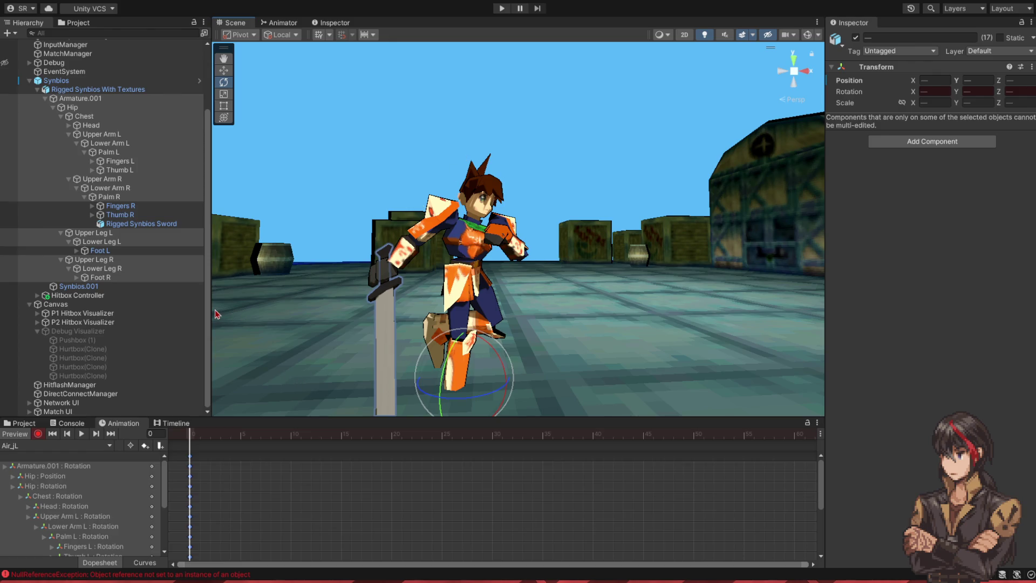
pyautogui.moveTo(325, 286)
pyautogui.mouseDown()
pyautogui.moveTo(290, 315)
pyautogui.moveTo(365, 322)
pyautogui.moveTo(388, 294)
pyautogui.mouseUp()
# Step: Tilt the Hip for the airborne pose and raise the left thigh
pyautogui.click(108, 109)
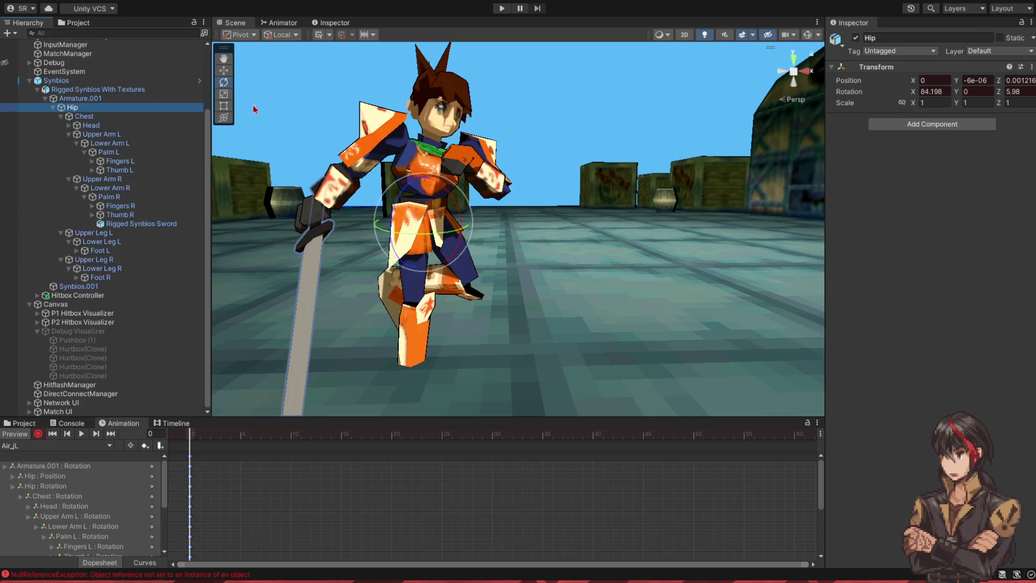
pyautogui.moveTo(442, 241); pyautogui.dragTo(400, 238)
pyautogui.moveTo(396, 200); pyautogui.dragTo(352, 215)
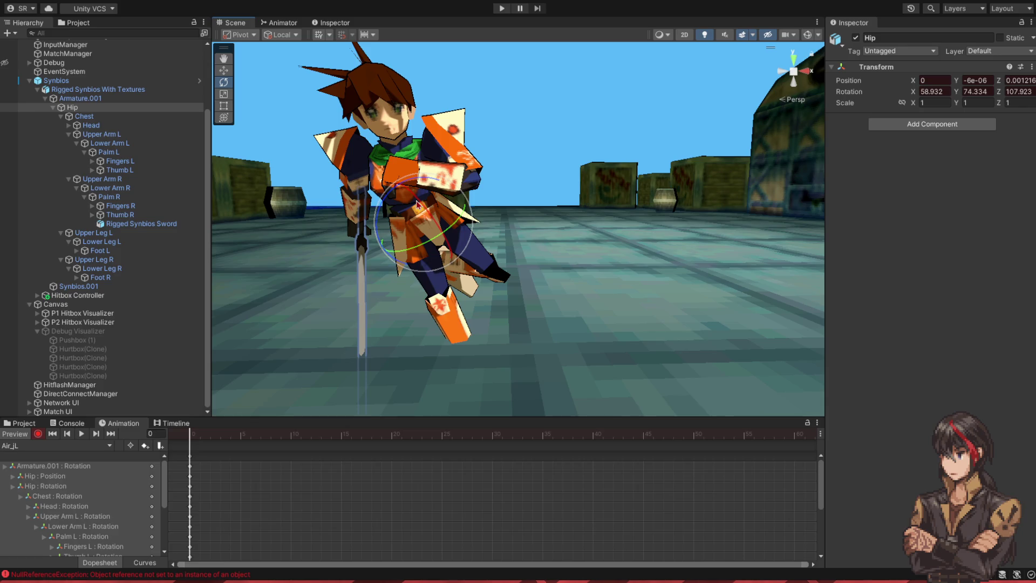
pyautogui.moveTo(422, 206); pyautogui.dragTo(409, 196)
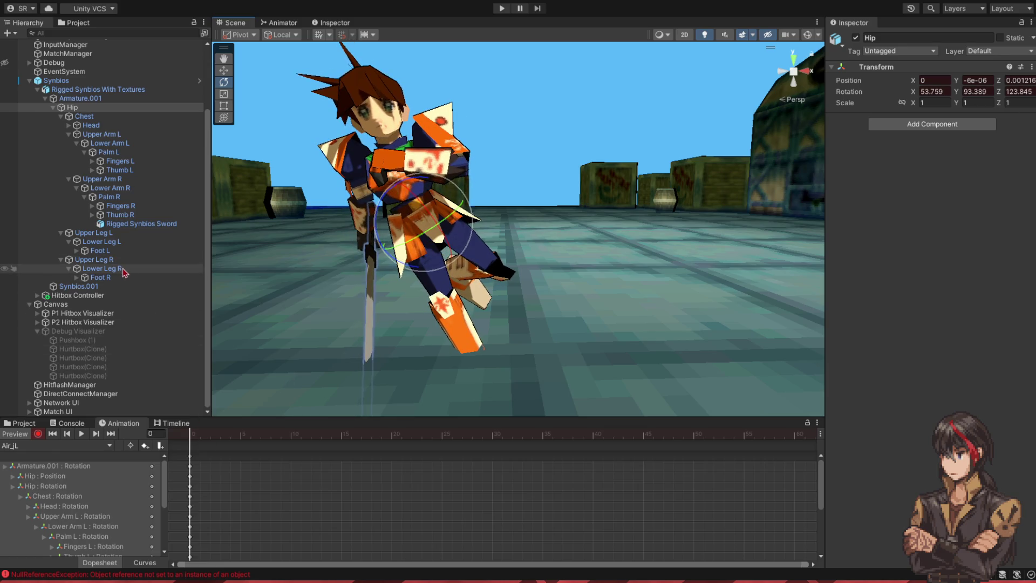
pyautogui.click(110, 233)
pyautogui.moveTo(449, 246)
pyautogui.mouseDown()
pyautogui.moveTo(441, 227)
pyautogui.moveTo(448, 238)
pyautogui.mouseUp()
# Step: Turn the left foot, twist the chest, and angle the head for the kick pose
pyautogui.click(172, 243)
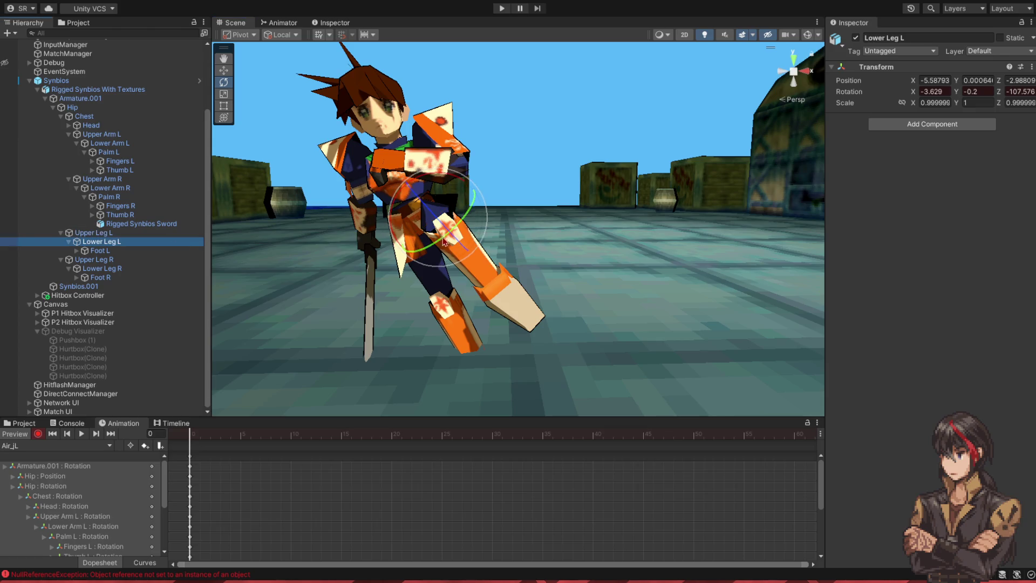
pyautogui.click(162, 251)
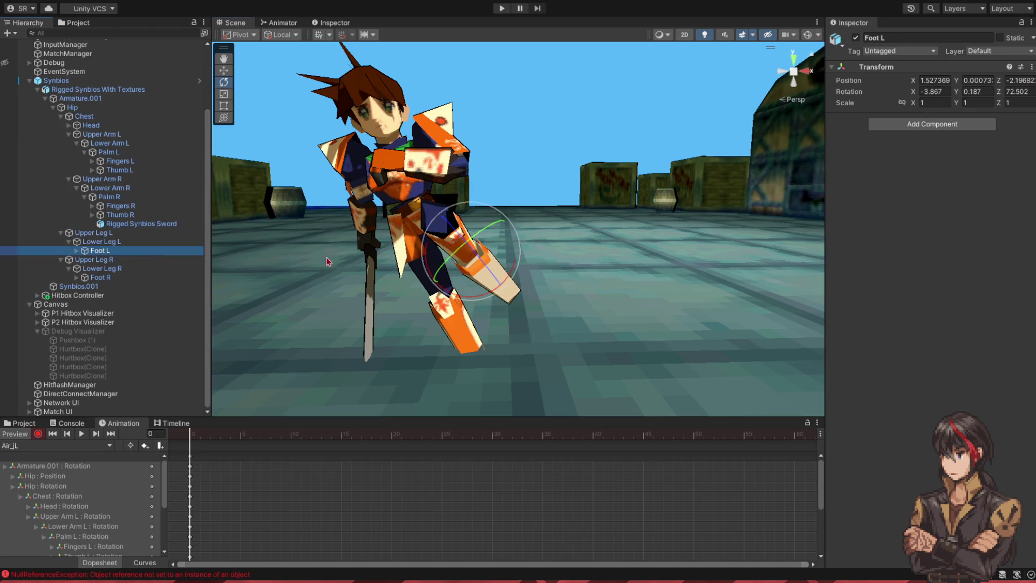
pyautogui.moveTo(385, 259); pyautogui.dragTo(397, 254)
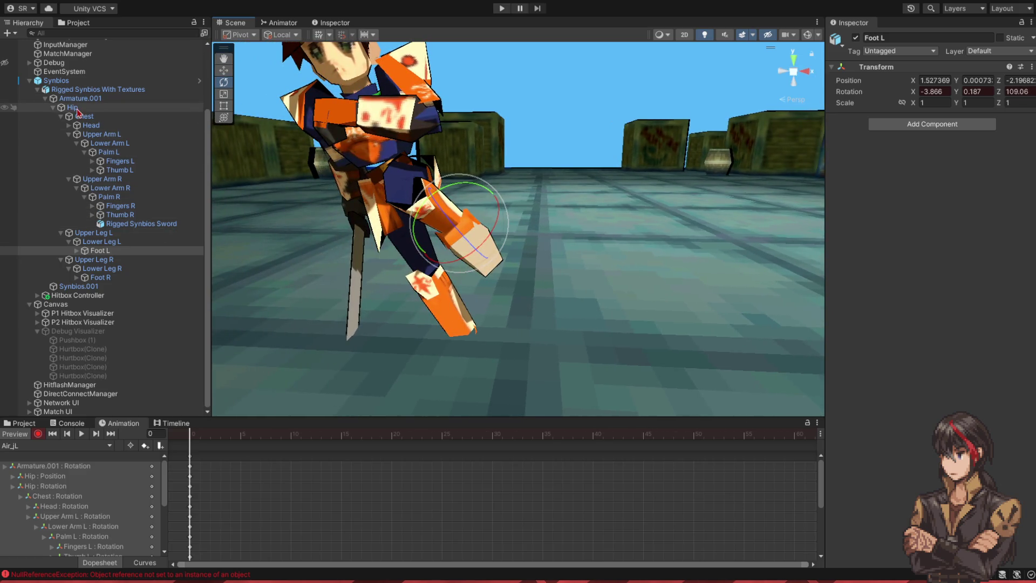
pyautogui.click(196, 117)
pyautogui.moveTo(358, 148); pyautogui.dragTo(410, 134)
pyautogui.click(151, 126)
pyautogui.moveTo(362, 81)
pyautogui.mouseDown()
pyautogui.moveTo(370, 112)
pyautogui.moveTo(392, 117)
pyautogui.mouseUp()
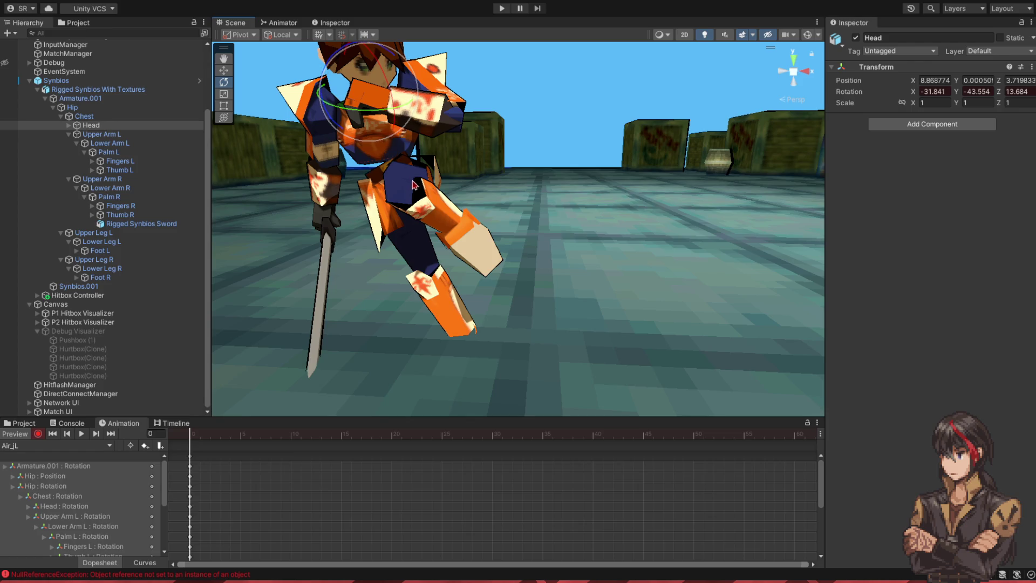
# Step: Swing Synbios's right upper arm, forearm and sword outward
pyautogui.click(94, 260)
pyautogui.click(102, 178)
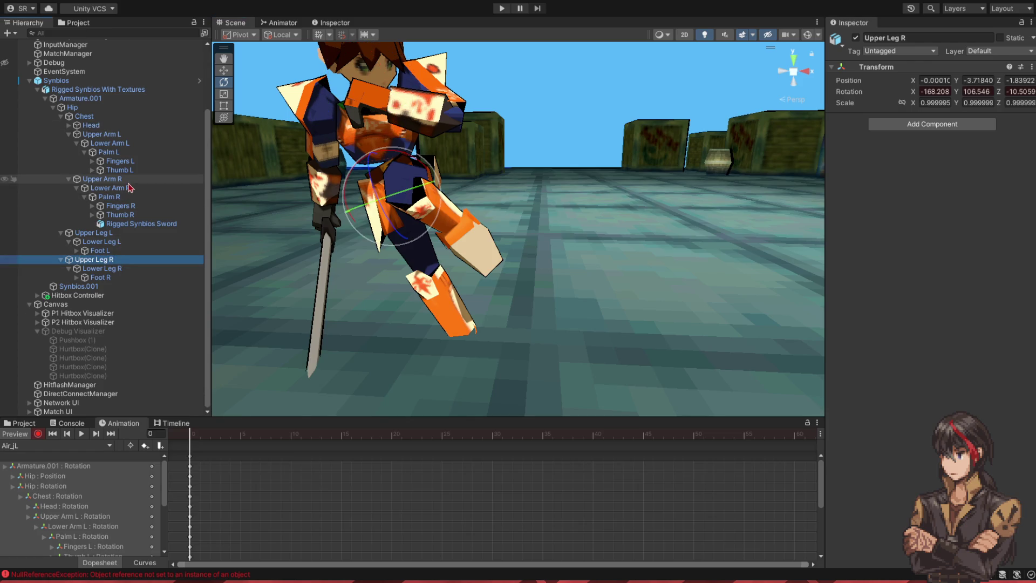
pyautogui.moveTo(376, 151); pyautogui.dragTo(370, 165)
pyautogui.click(141, 189)
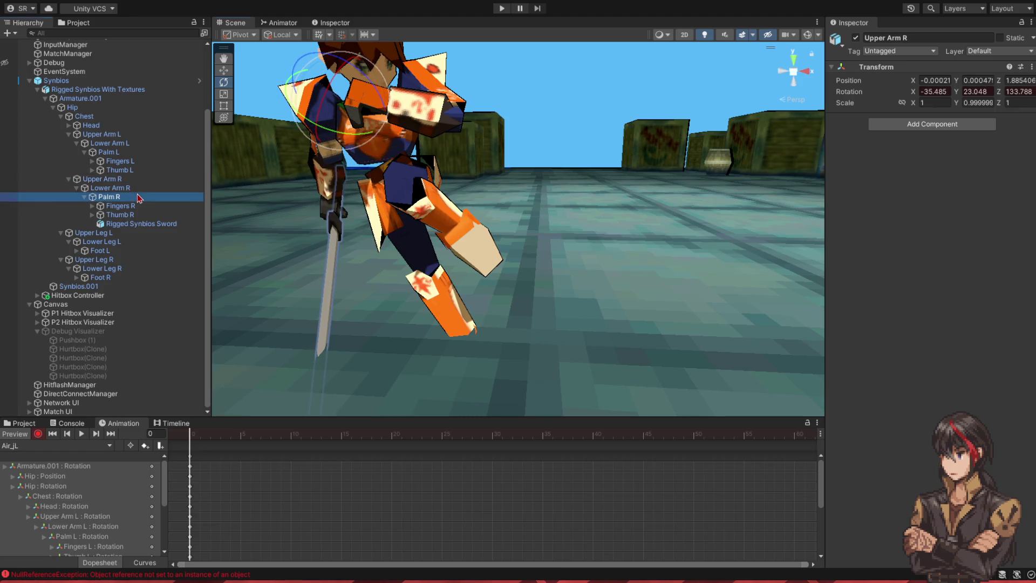
pyautogui.moveTo(324, 125); pyautogui.dragTo(344, 102)
pyautogui.click(138, 182)
pyautogui.moveTo(327, 116)
pyautogui.mouseDown()
pyautogui.moveTo(302, 154)
pyautogui.moveTo(259, 161)
pyautogui.mouseUp()
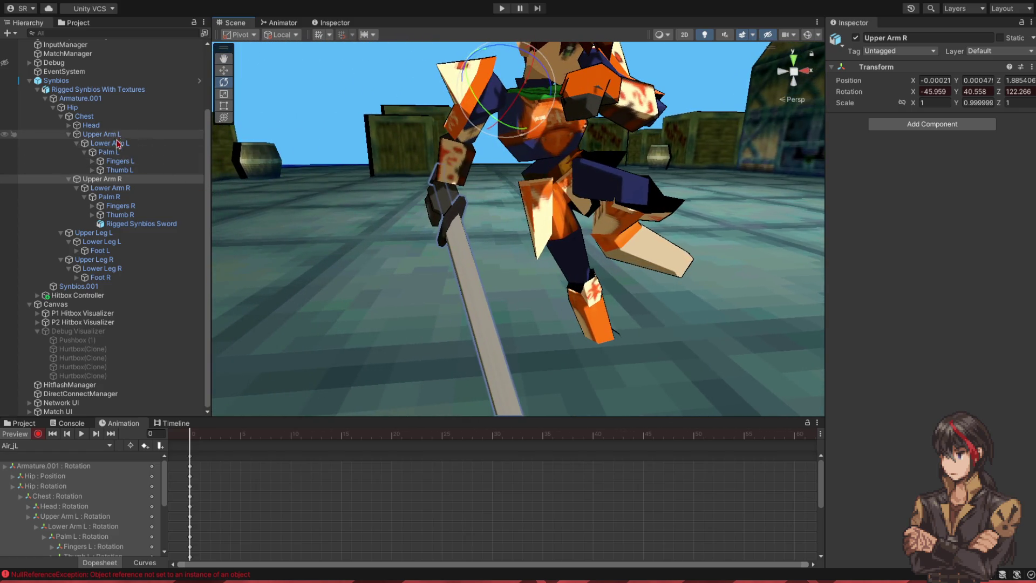
# Step: Rotate the right thigh and tilt the right foot
pyautogui.click(105, 261)
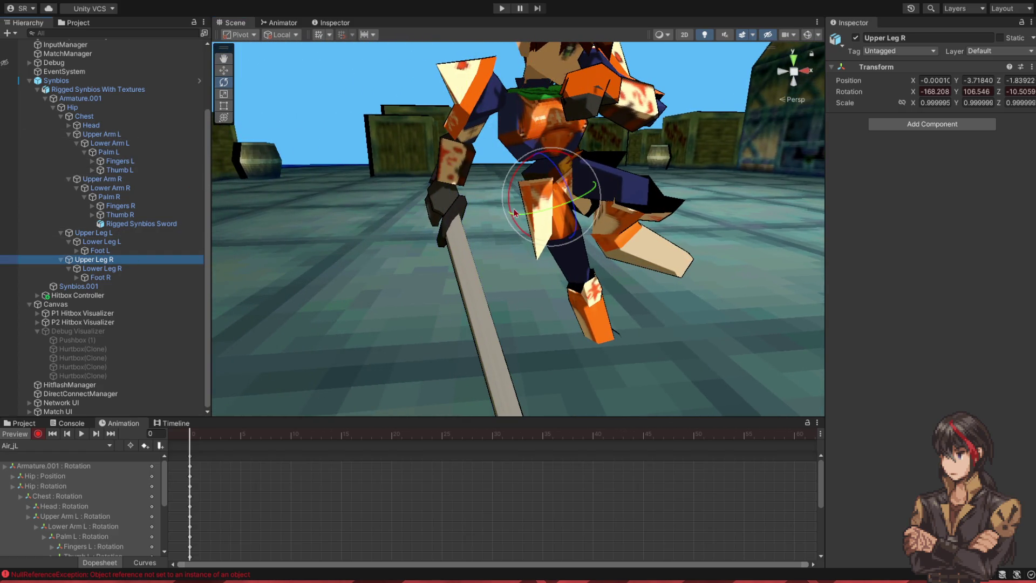
pyautogui.moveTo(514, 201)
pyautogui.mouseDown()
pyautogui.moveTo(526, 216)
pyautogui.moveTo(543, 192)
pyautogui.moveTo(655, 268)
pyautogui.moveTo(613, 271)
pyautogui.moveTo(493, 180)
pyautogui.moveTo(252, 252)
pyautogui.mouseUp()
pyautogui.click(101, 277)
pyautogui.press('f')
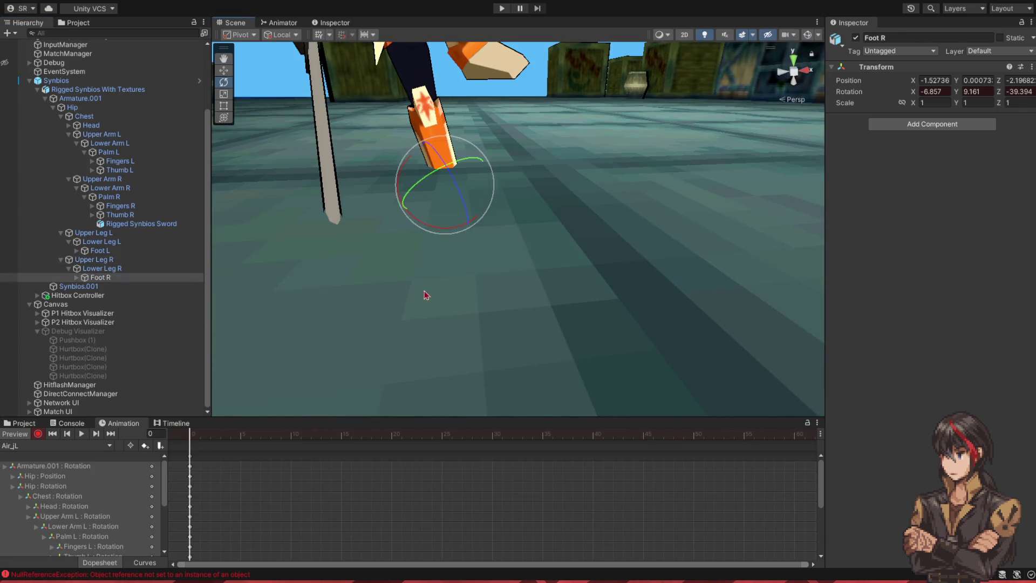
pyautogui.moveTo(446, 224); pyautogui.dragTo(419, 234)
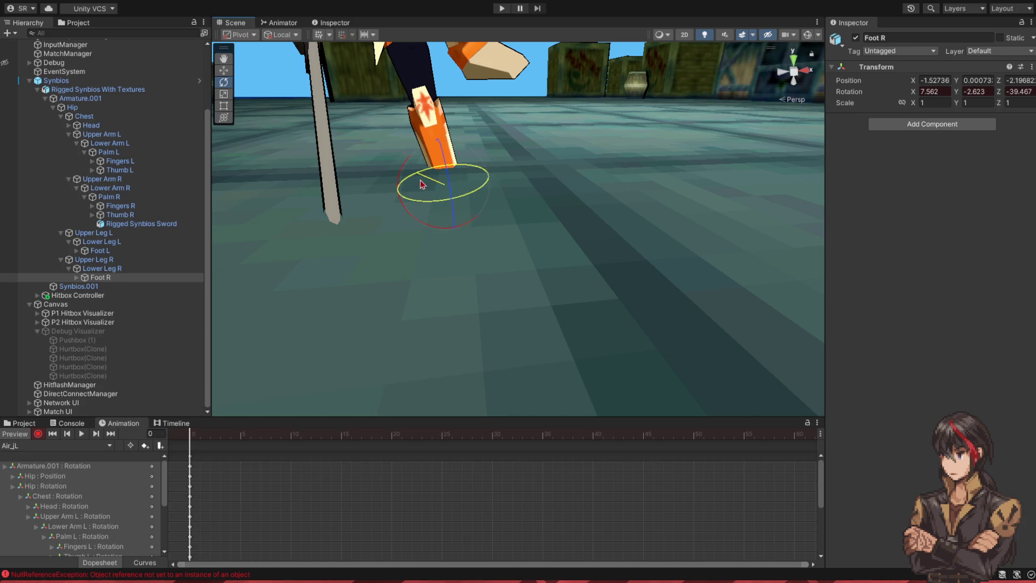
pyautogui.scroll(-5, 420, 184)
pyautogui.moveTo(420, 184); pyautogui.dragTo(494, 200)
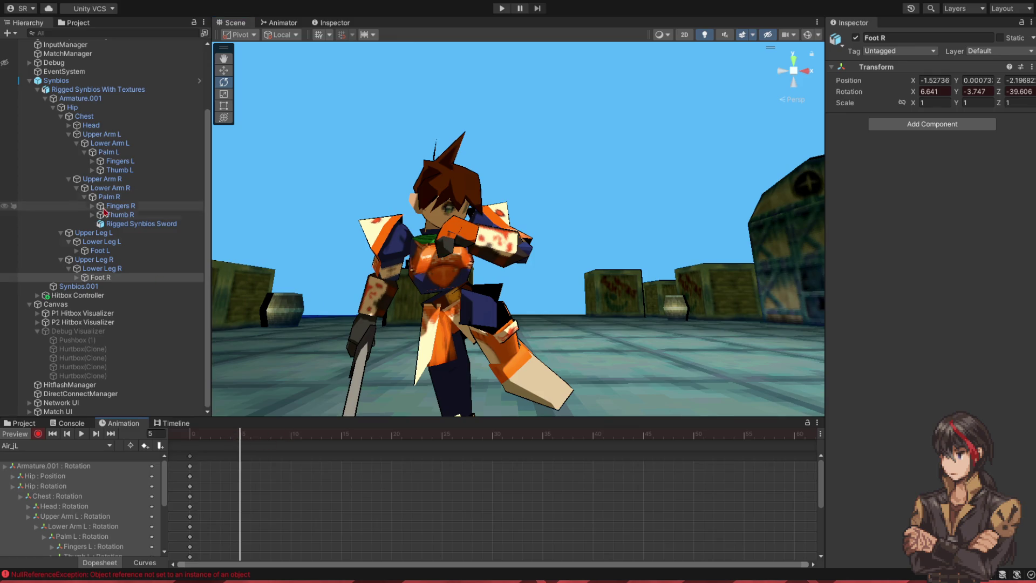
# Step: Rotate the Hip to tilt the whole body
pyautogui.click(69, 108)
pyautogui.moveTo(372, 188)
pyautogui.mouseDown()
pyautogui.moveTo(393, 186)
pyautogui.moveTo(300, 254)
pyautogui.moveTo(455, 297)
pyautogui.moveTo(536, 234)
pyautogui.moveTo(363, 244)
pyautogui.mouseUp()
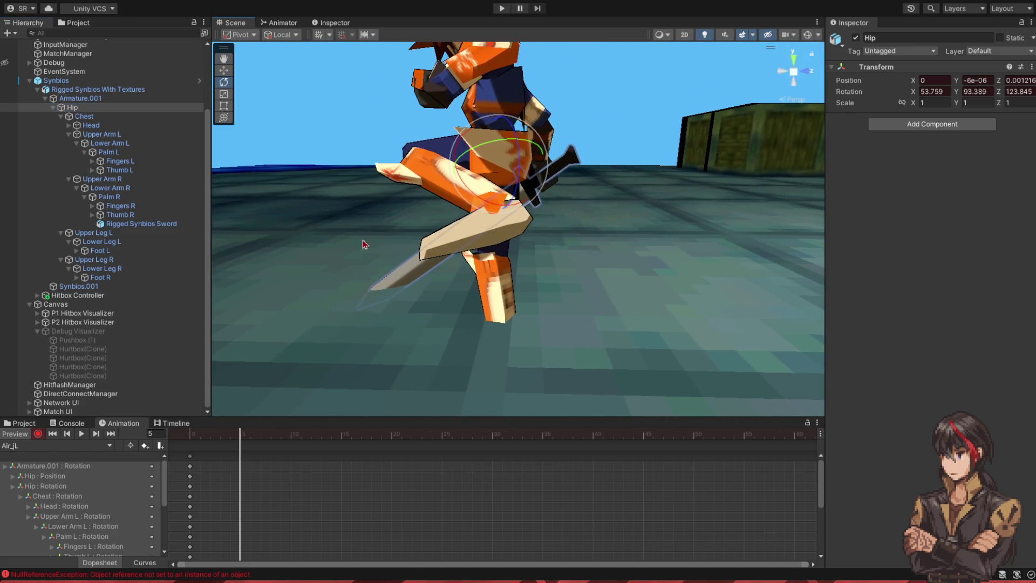
pyautogui.moveTo(498, 206); pyautogui.dragTo(472, 246)
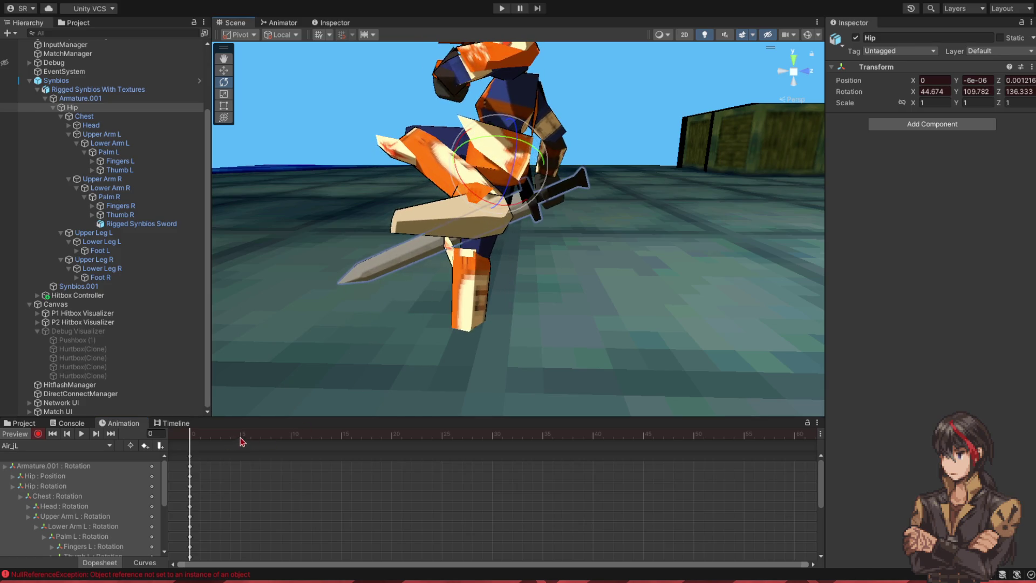
# Step: At frame 5, swing the left thigh inward, bend the left knee, and flatten the left foot
pyautogui.moveTo(481, 206); pyautogui.dragTo(475, 216)
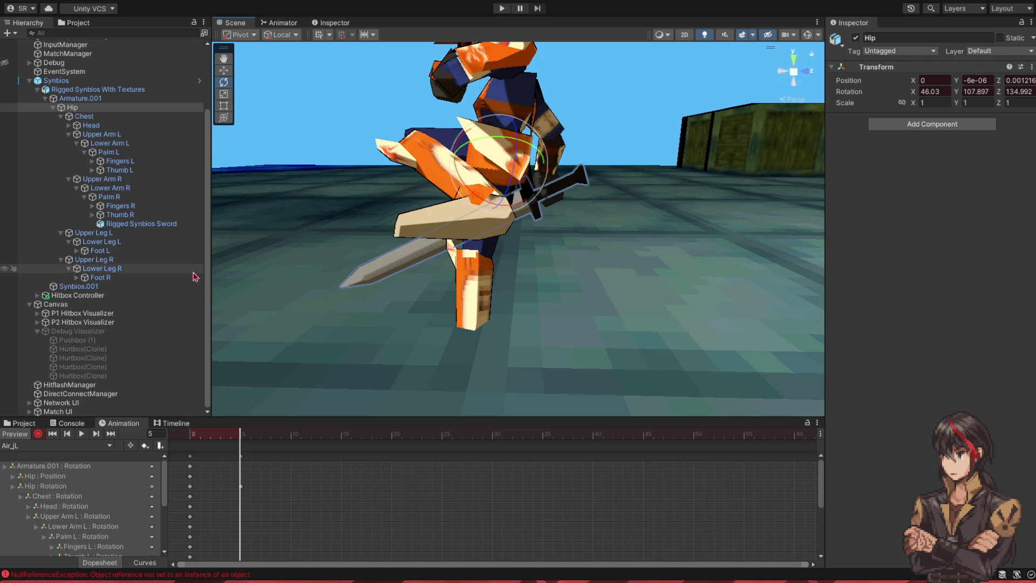
pyautogui.click(93, 232)
pyautogui.moveTo(223, 238)
pyautogui.mouseDown()
pyautogui.moveTo(384, 270)
pyautogui.moveTo(528, 280)
pyautogui.moveTo(517, 246)
pyautogui.moveTo(566, 321)
pyautogui.mouseUp()
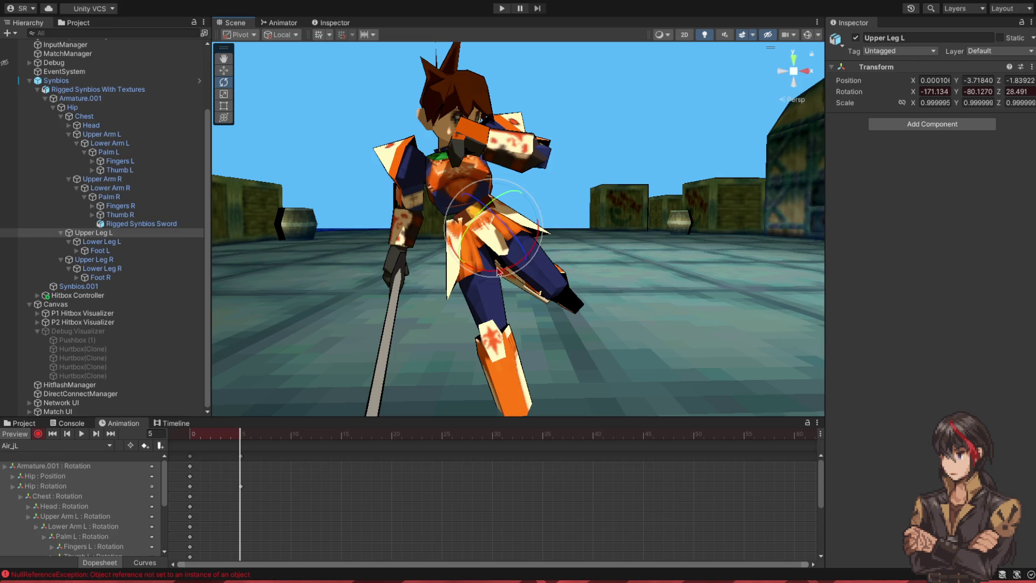
pyautogui.moveTo(492, 278); pyautogui.dragTo(471, 295)
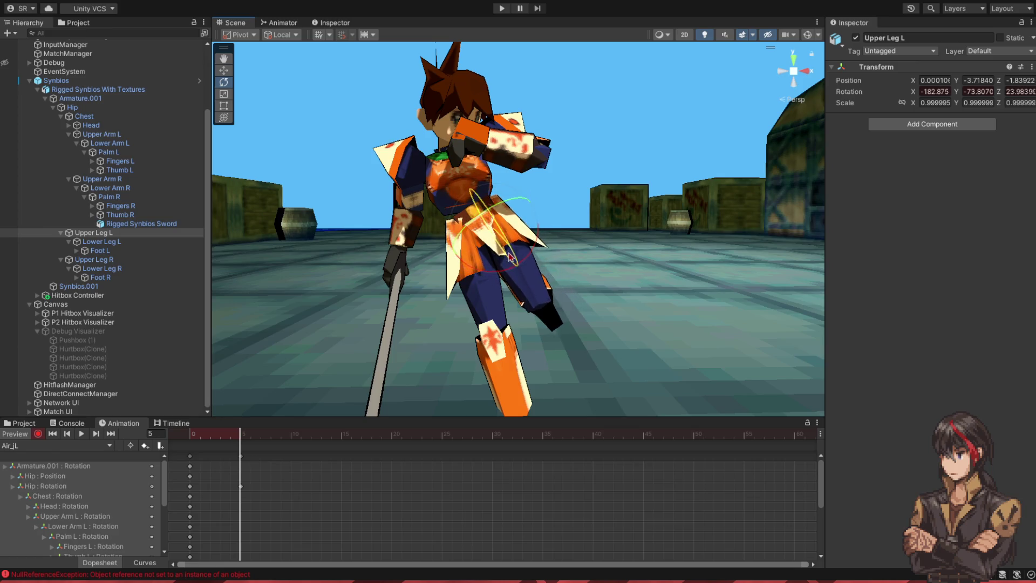
pyautogui.click(197, 244)
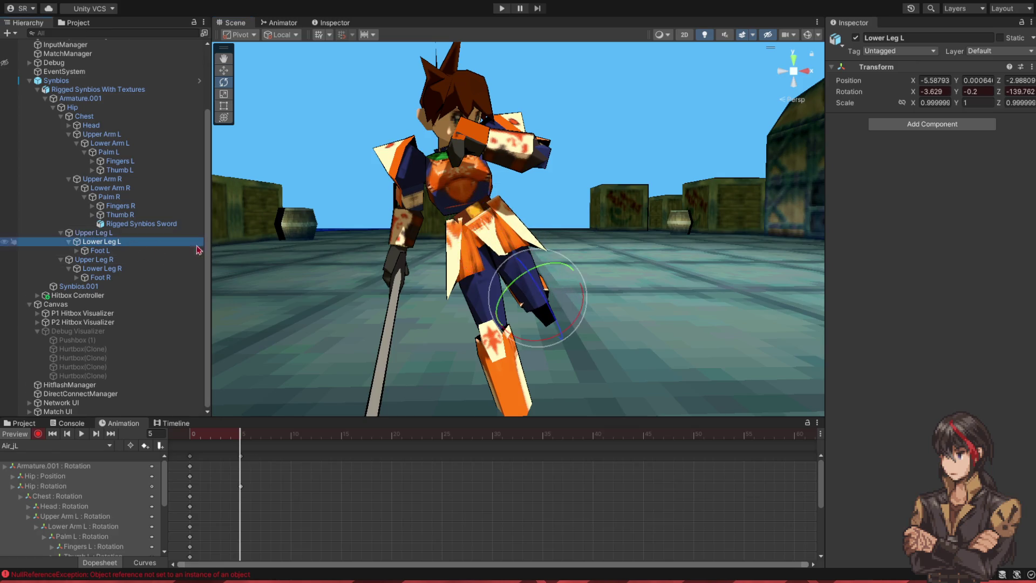
pyautogui.moveTo(548, 301); pyautogui.dragTo(534, 329)
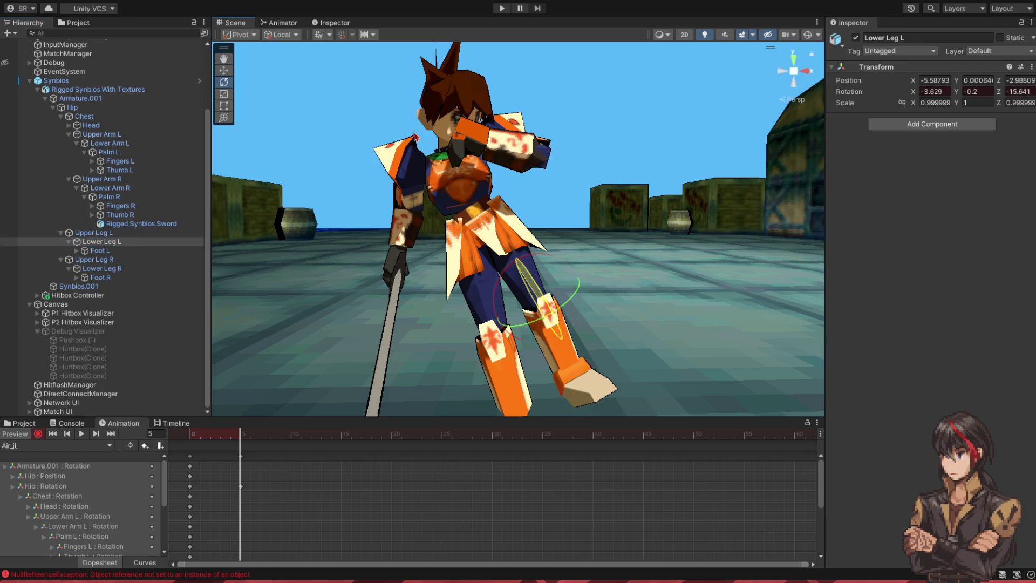
pyautogui.click(115, 249)
pyautogui.press('f')
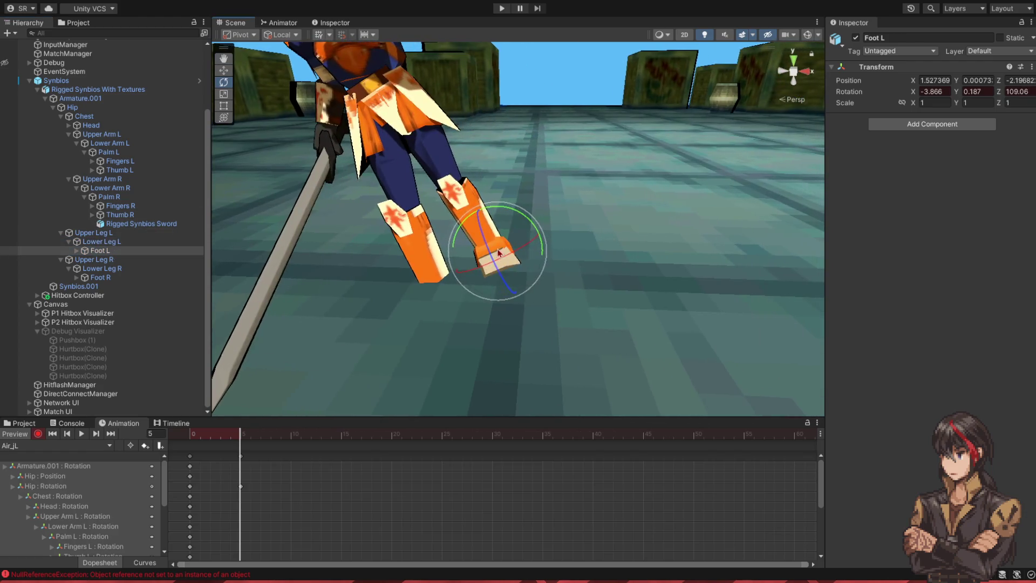
pyautogui.moveTo(507, 311); pyautogui.dragTo(518, 347)
pyautogui.scroll(-5, 515, 313)
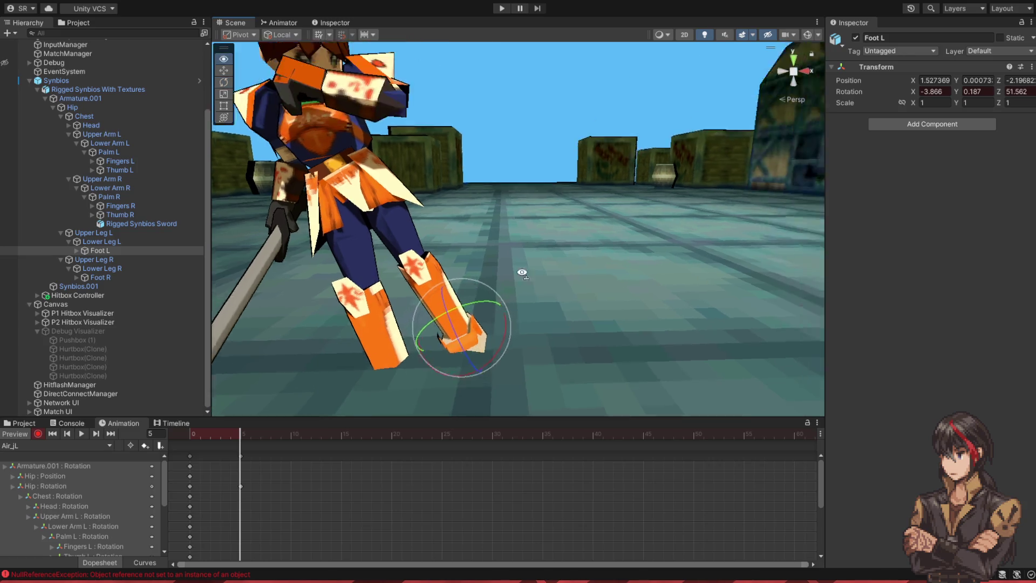
# Step: Swing the right thigh forward, keying it at frame 7
pyautogui.click(459, 281)
pyautogui.moveTo(459, 282); pyautogui.dragTo(431, 278)
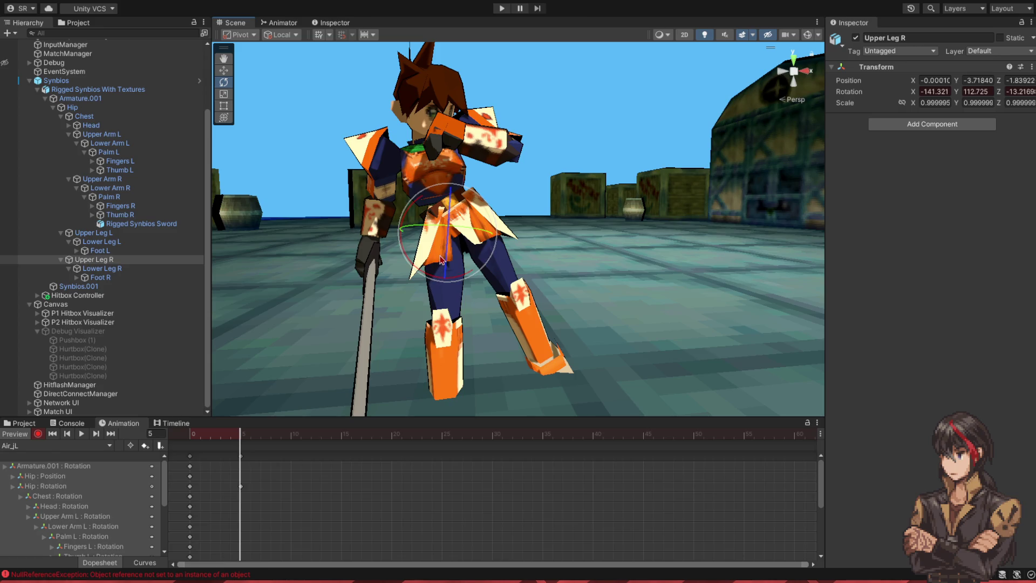
pyautogui.hotkey('ctrl', 'z')
pyautogui.moveTo(462, 271); pyautogui.dragTo(278, 260)
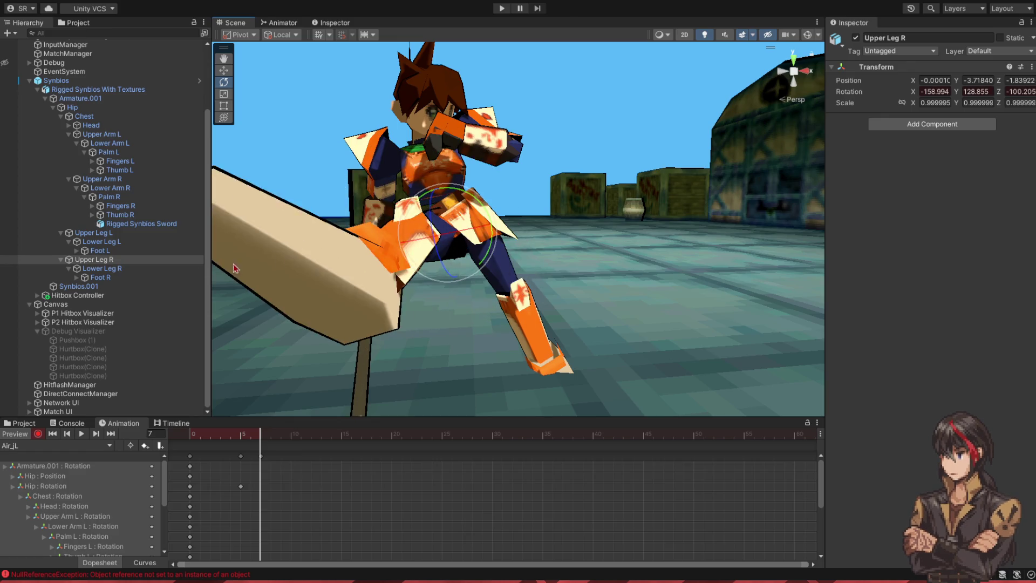
# Step: Bend the right lower leg and turn the right foot further
pyautogui.click(102, 268)
pyautogui.moveTo(426, 278); pyautogui.dragTo(452, 417)
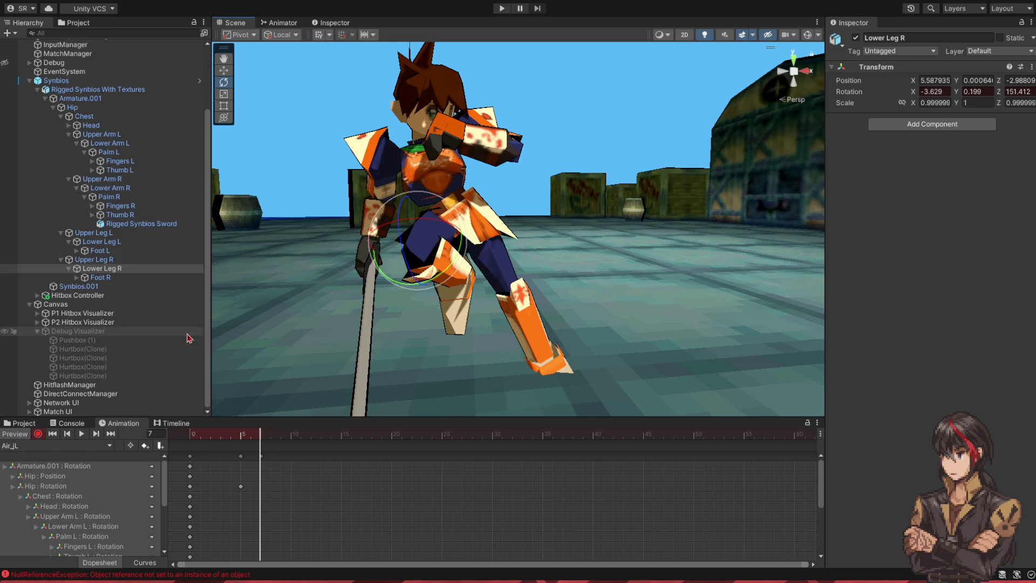
pyautogui.click(100, 278)
pyautogui.moveTo(451, 297); pyautogui.dragTo(453, 258)
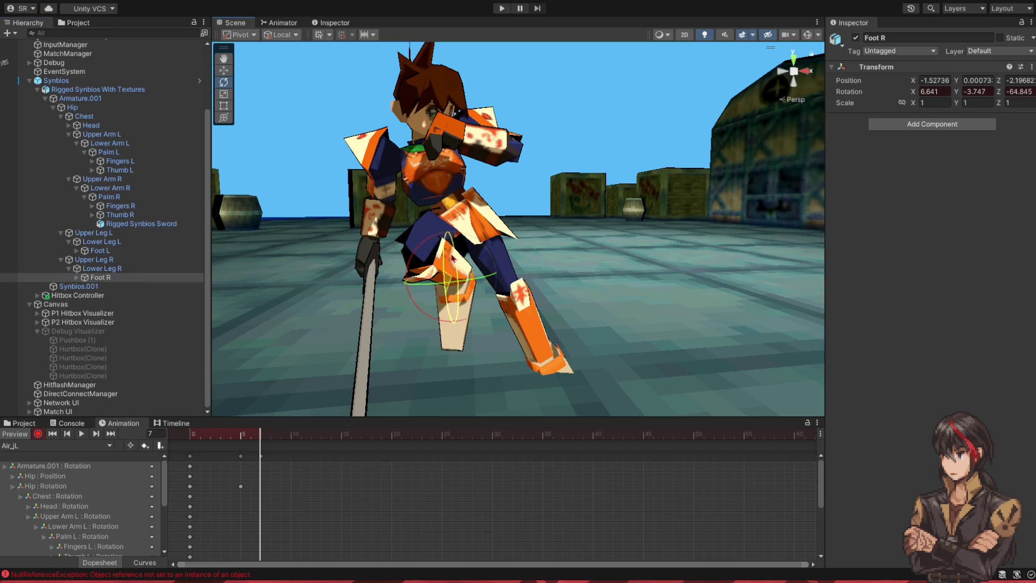
# Step: Preview the frames, then lean the chest further, keying frame 8
pyautogui.click(84, 116)
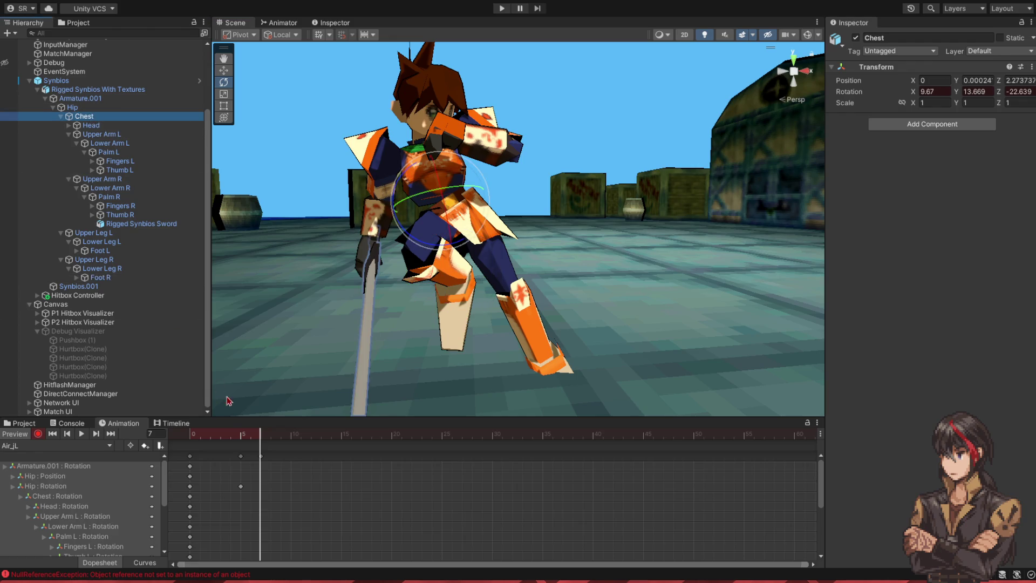
pyautogui.moveTo(253, 436)
pyautogui.mouseDown()
pyautogui.moveTo(189, 439)
pyautogui.moveTo(309, 454)
pyautogui.moveTo(213, 452)
pyautogui.moveTo(241, 454)
pyautogui.moveTo(232, 441)
pyautogui.moveTo(224, 446)
pyautogui.moveTo(268, 450)
pyautogui.mouseUp()
pyautogui.click(72, 107)
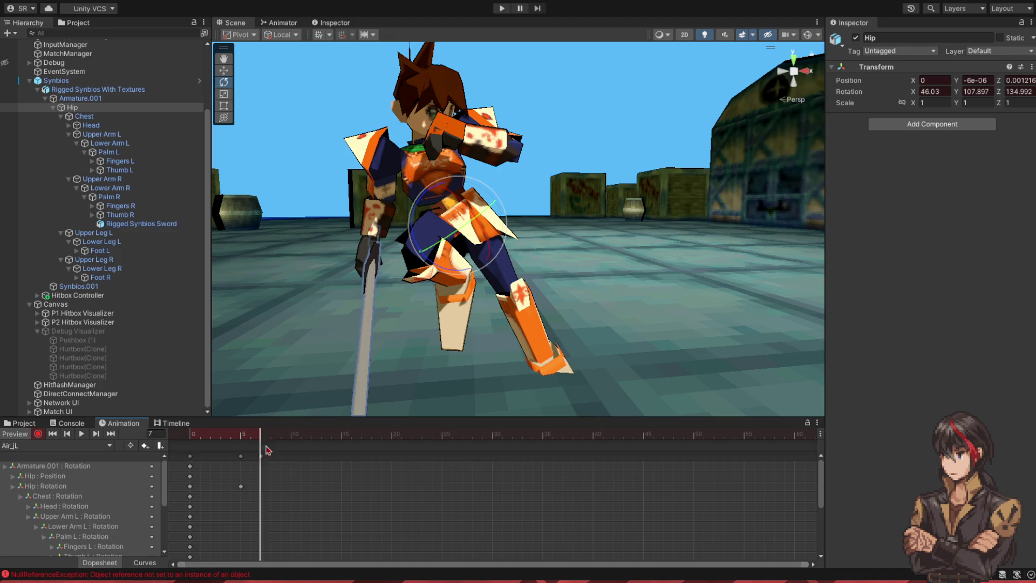
pyautogui.click(83, 116)
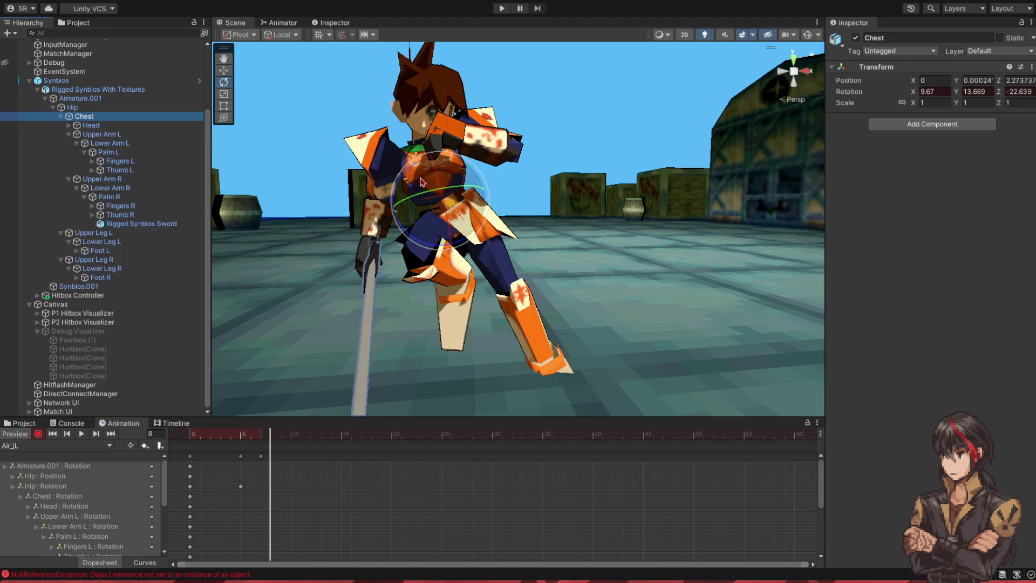
pyautogui.moveTo(444, 181); pyautogui.dragTo(451, 203)
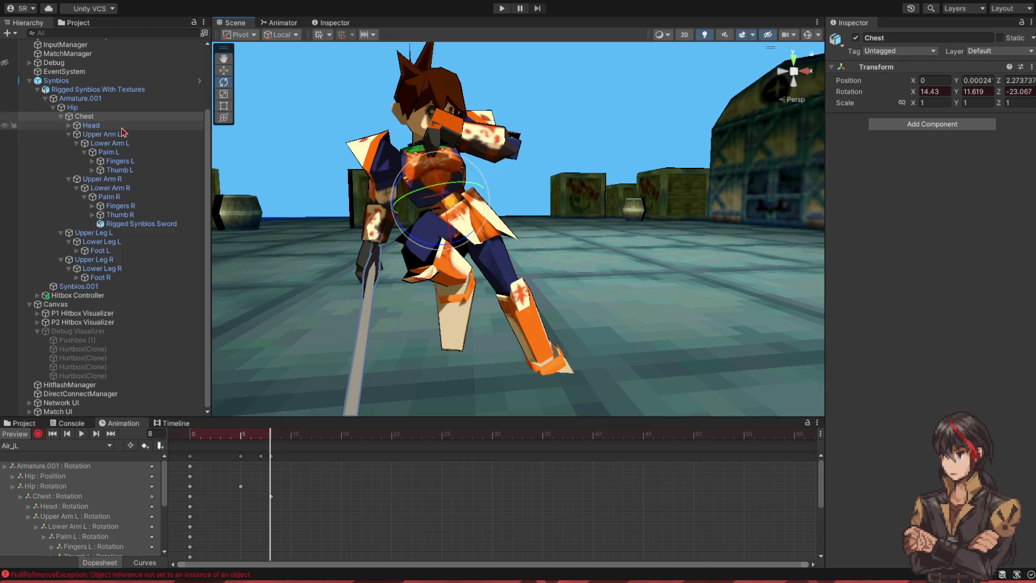
# Step: Raise the left upper arm at frame 9 and bend the left forearm at frame 10
pyautogui.click(118, 135)
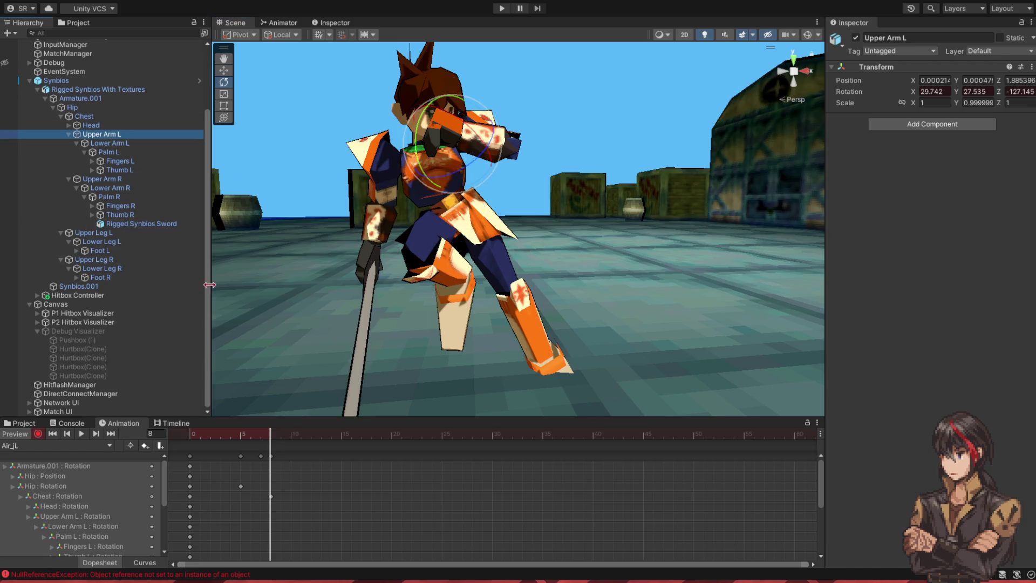
pyautogui.click(285, 436)
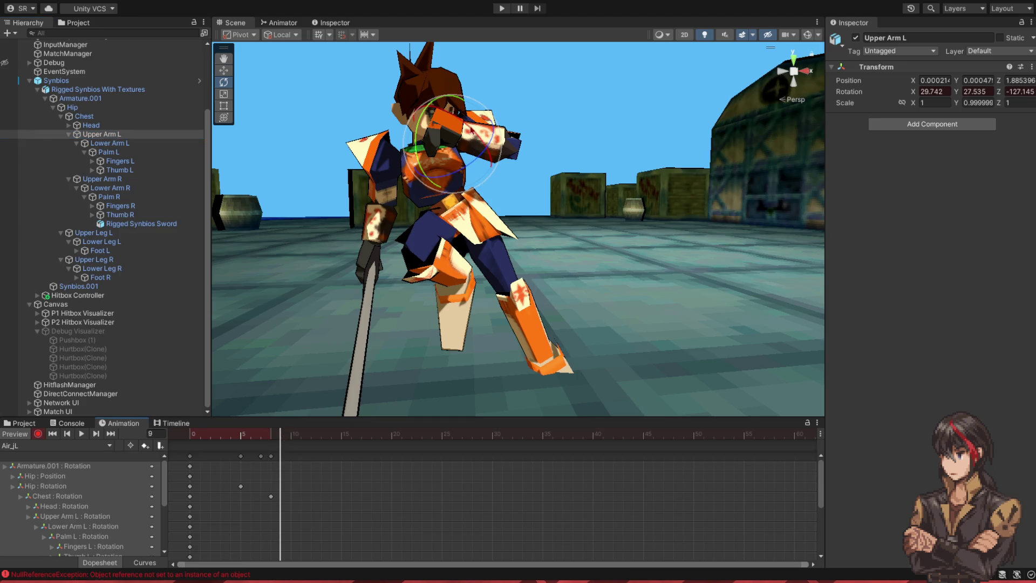
pyautogui.moveTo(488, 146)
pyautogui.mouseDown()
pyautogui.moveTo(502, 171)
pyautogui.moveTo(485, 197)
pyautogui.mouseUp()
pyautogui.click(109, 142)
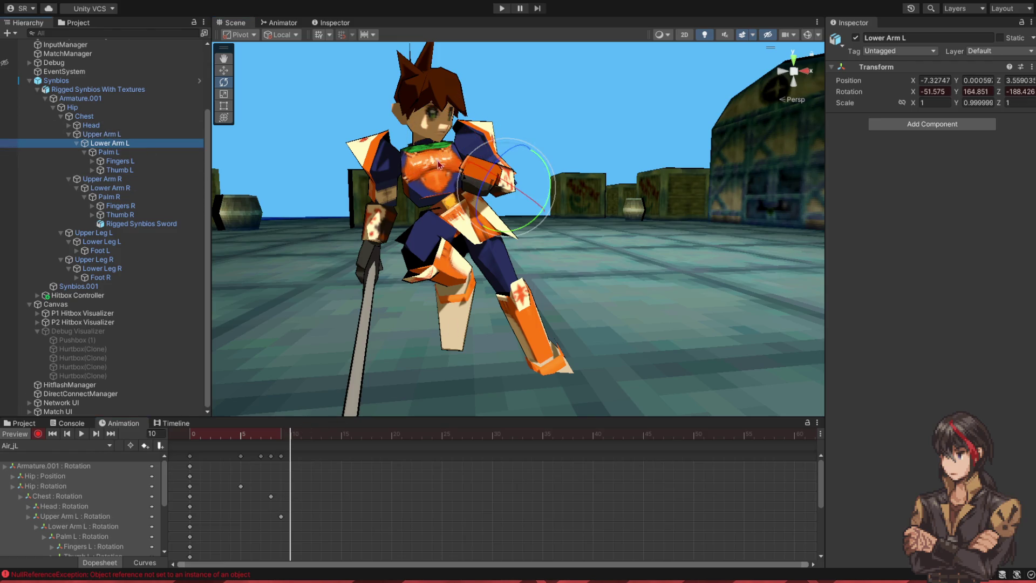
pyautogui.moveTo(545, 211); pyautogui.dragTo(650, 295)
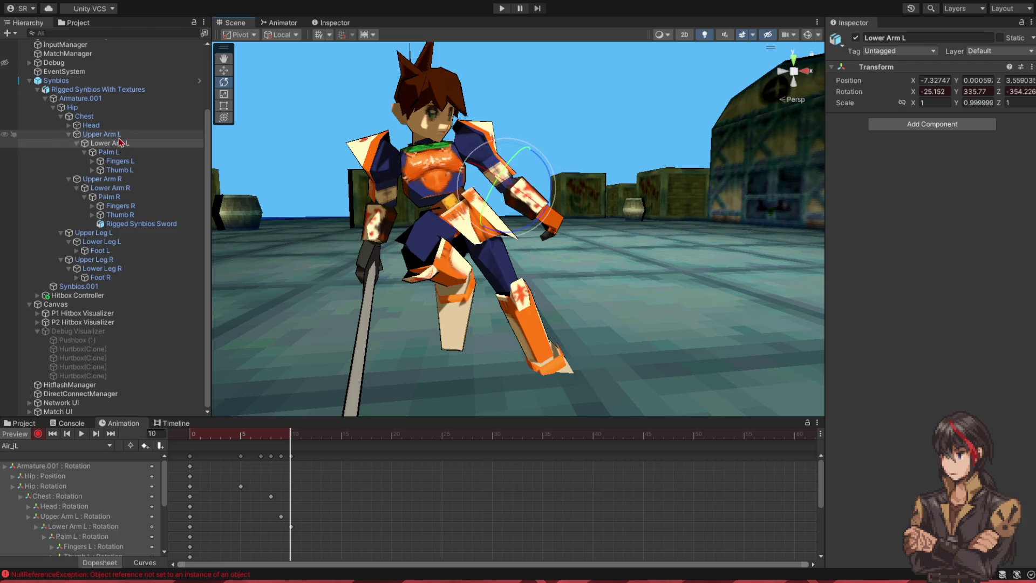
# Step: Tilt the Head, keying frame 10, then return to frame 0
pyautogui.click(102, 125)
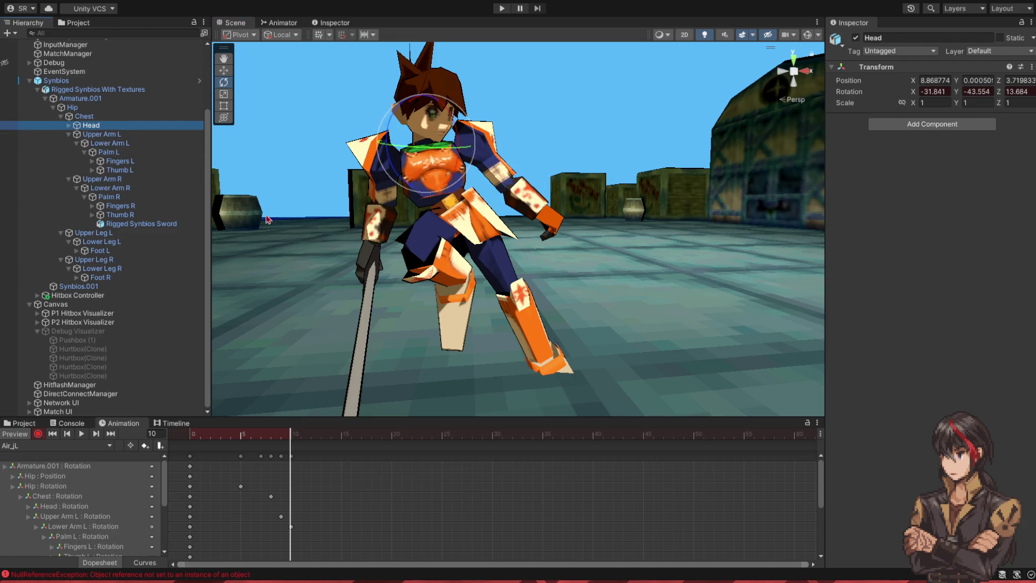
pyautogui.moveTo(454, 139); pyautogui.dragTo(432, 173)
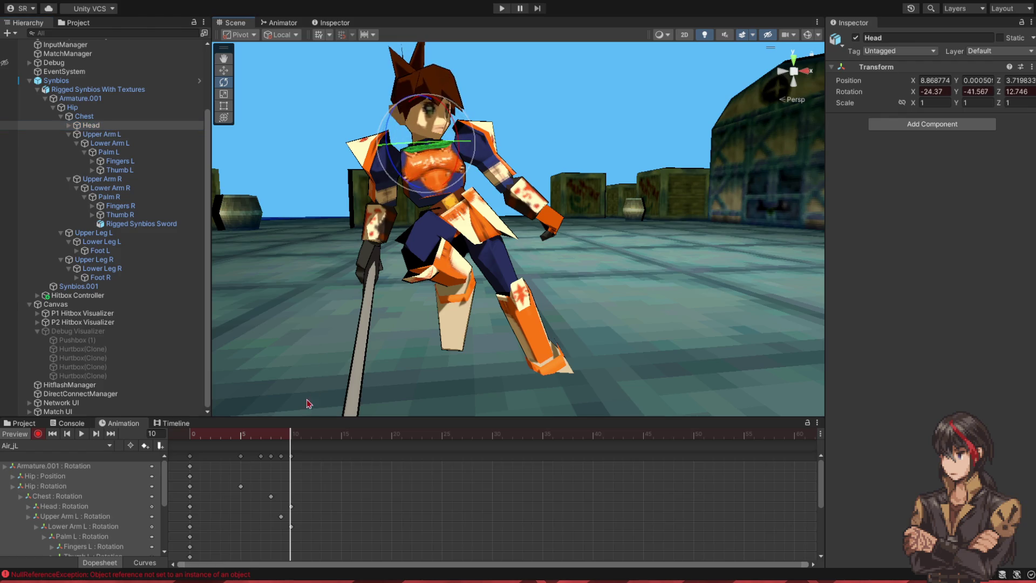
pyautogui.moveTo(291, 439); pyautogui.dragTo(186, 450)
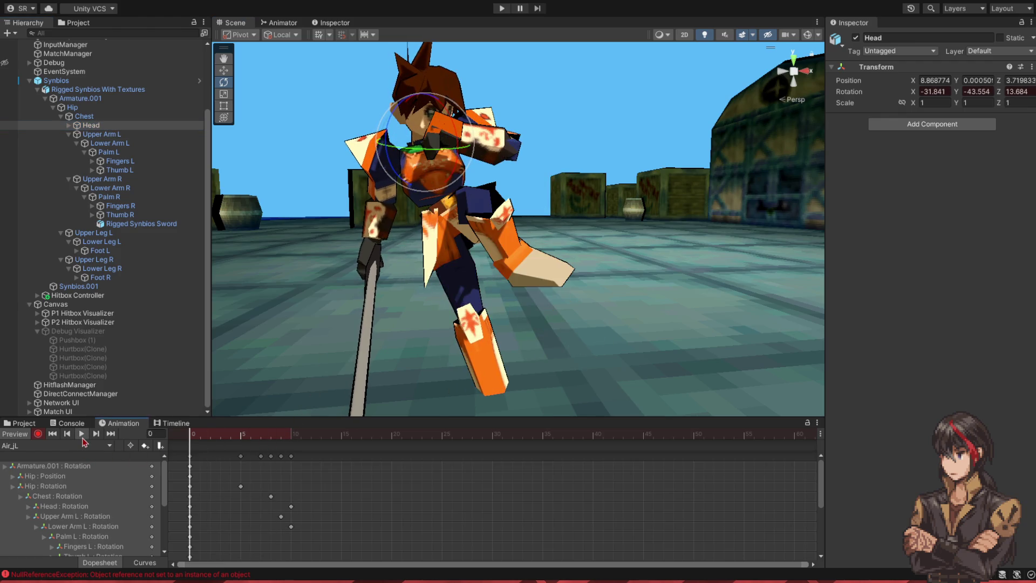
# Step: At frame 10, swing Lower Arm R and the sword upward
pyautogui.click(95, 435)
pyautogui.moveTo(277, 439); pyautogui.dragTo(290, 438)
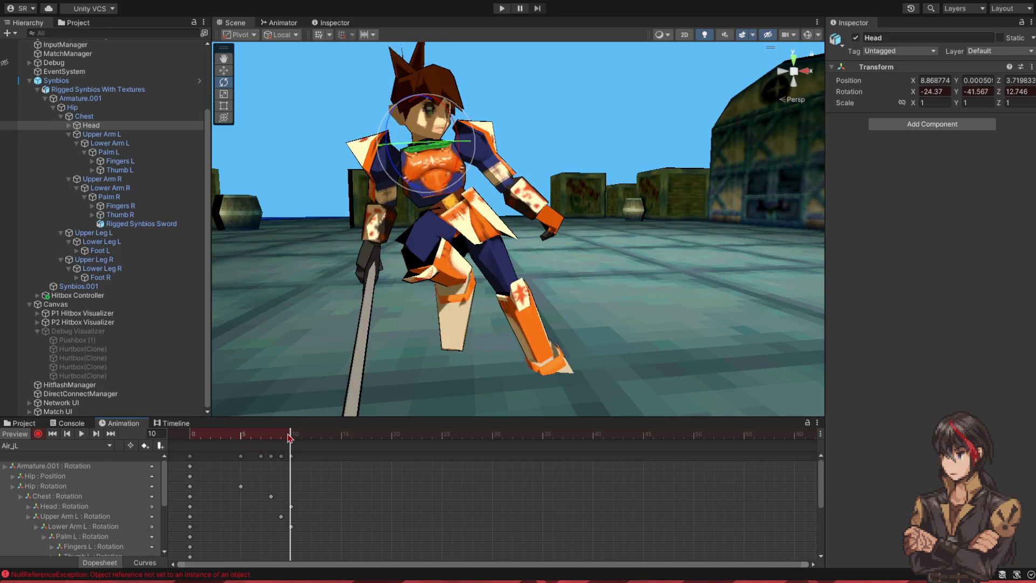
pyautogui.click(128, 191)
pyautogui.moveTo(345, 226); pyautogui.dragTo(354, 346)
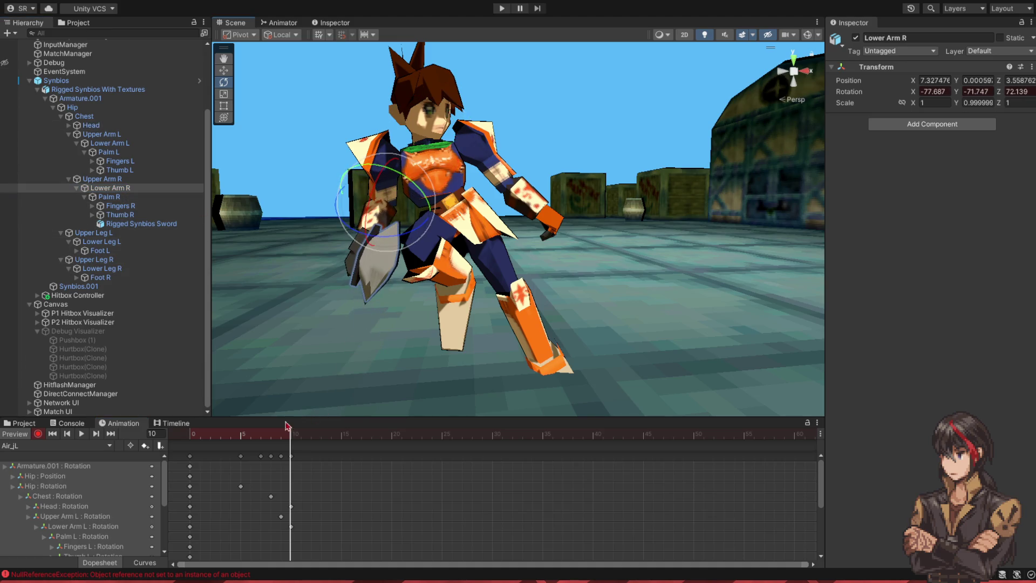
# Step: Rotate Upper Arm R at frame 8 so the sword sweeps horizontally, then scrub the swing
pyautogui.click(282, 439)
pyautogui.click(120, 180)
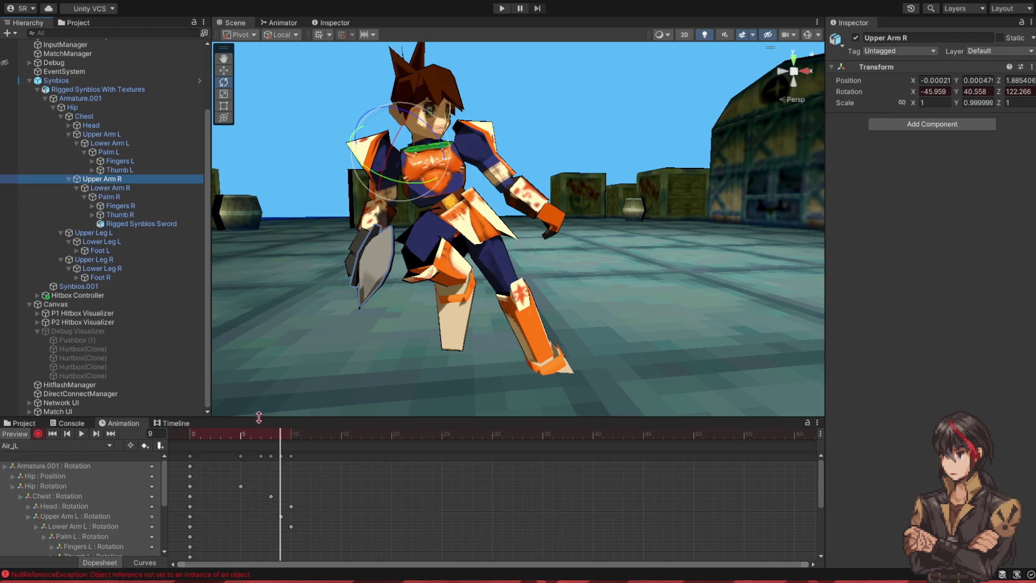
pyautogui.click(271, 436)
pyautogui.moveTo(417, 163)
pyautogui.mouseDown()
pyautogui.moveTo(434, 149)
pyautogui.moveTo(351, 356)
pyautogui.mouseUp()
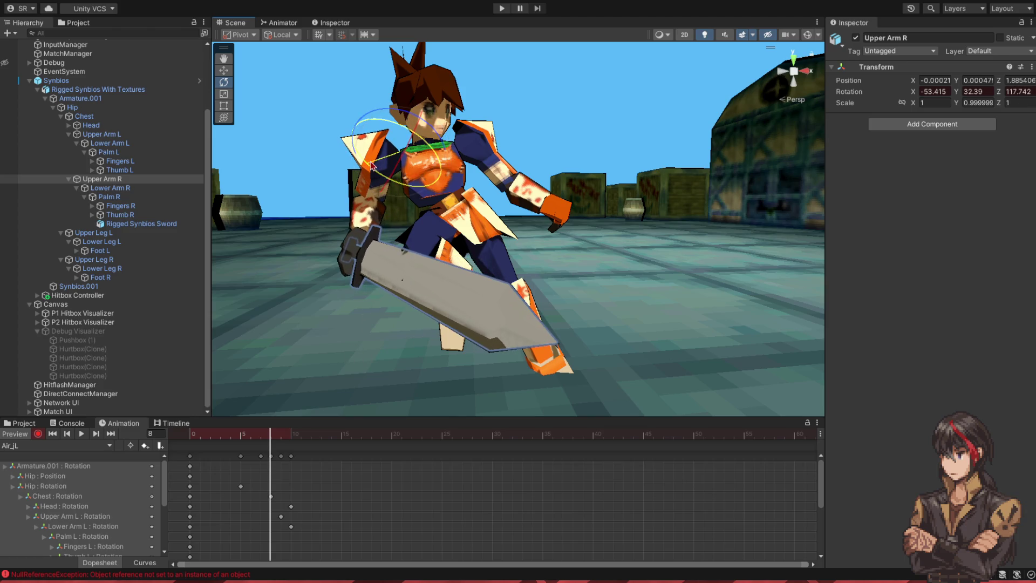
pyautogui.moveTo(373, 166); pyautogui.dragTo(371, 164)
pyautogui.moveTo(273, 439)
pyautogui.mouseDown()
pyautogui.moveTo(241, 440)
pyautogui.moveTo(285, 456)
pyautogui.moveTo(256, 453)
pyautogui.moveTo(291, 451)
pyautogui.mouseUp()
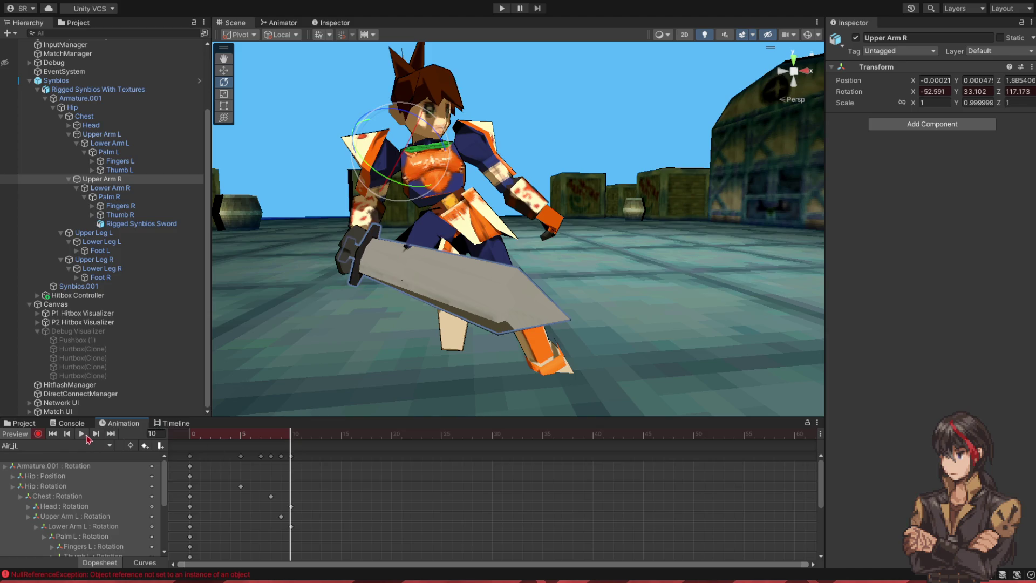
# Step: Preview the animation, then re-rotate the Hip at frame 0
pyautogui.click(84, 434)
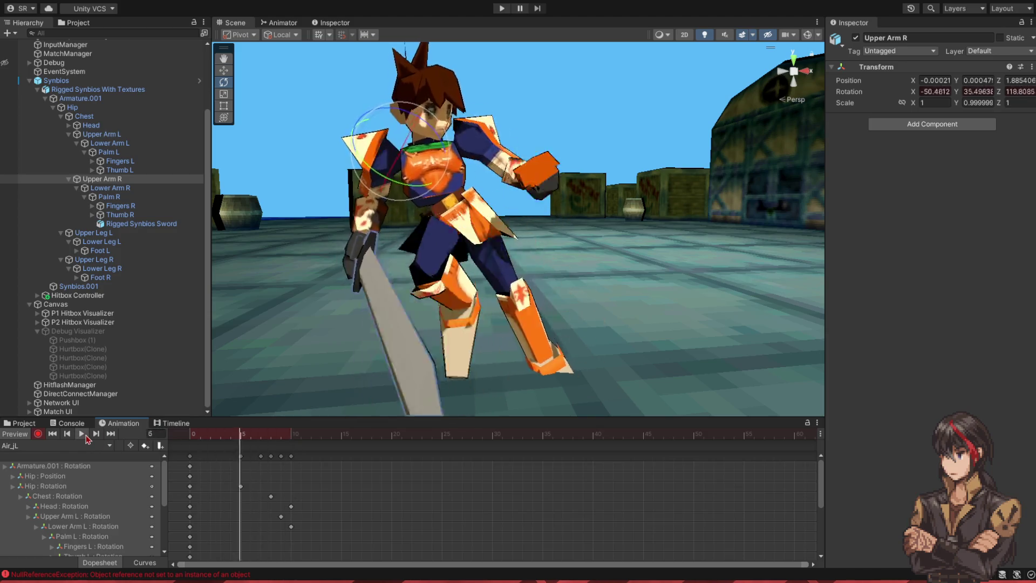
pyautogui.click(190, 436)
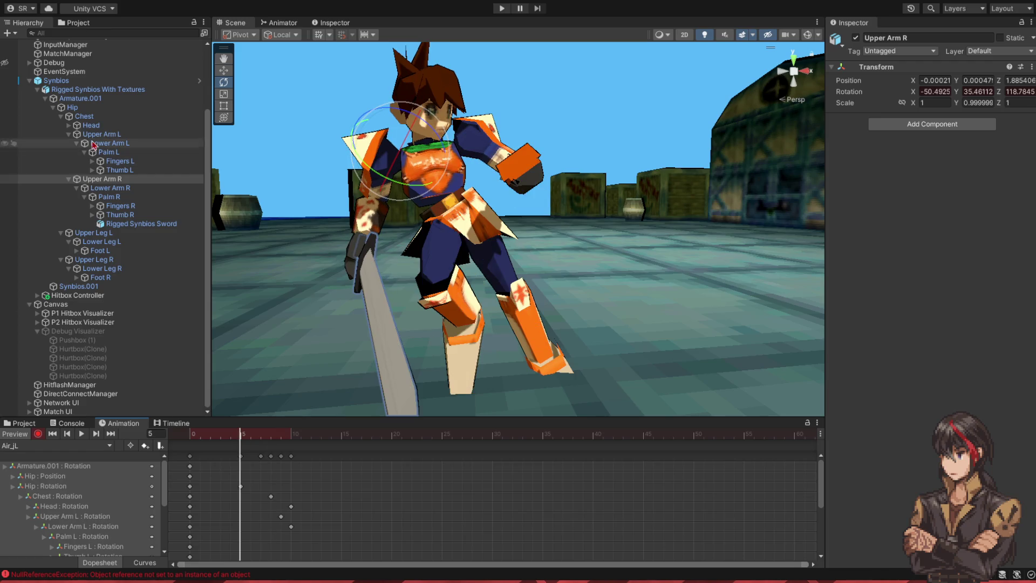
pyautogui.click(72, 107)
pyautogui.moveTo(418, 191)
pyautogui.mouseDown()
pyautogui.moveTo(378, 243)
pyautogui.moveTo(227, 374)
pyautogui.mouseUp()
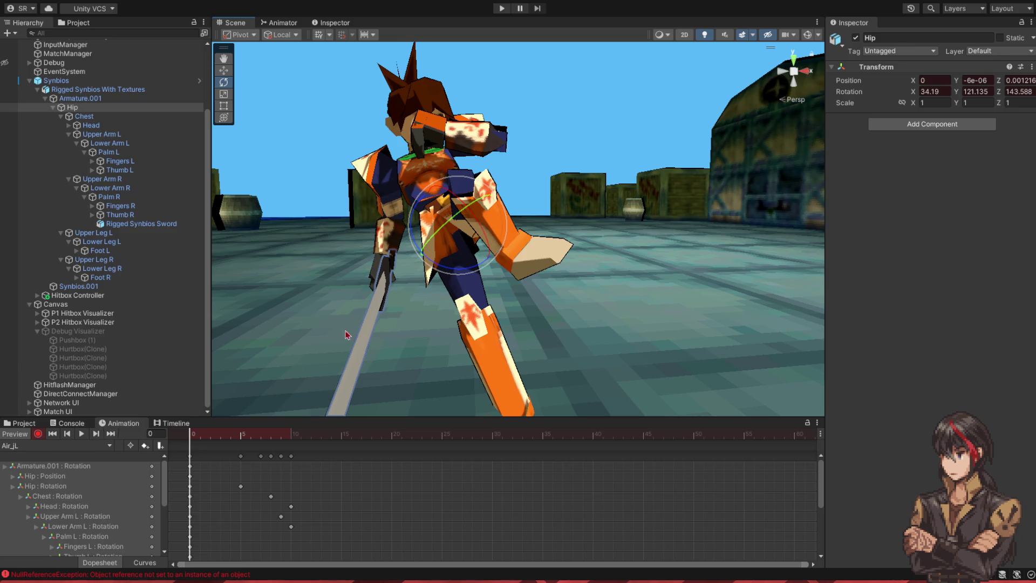
pyautogui.moveTo(453, 275); pyautogui.dragTo(351, 334)
# Step: Play the Air_JL preview again and return to frame 10
pyautogui.click(85, 435)
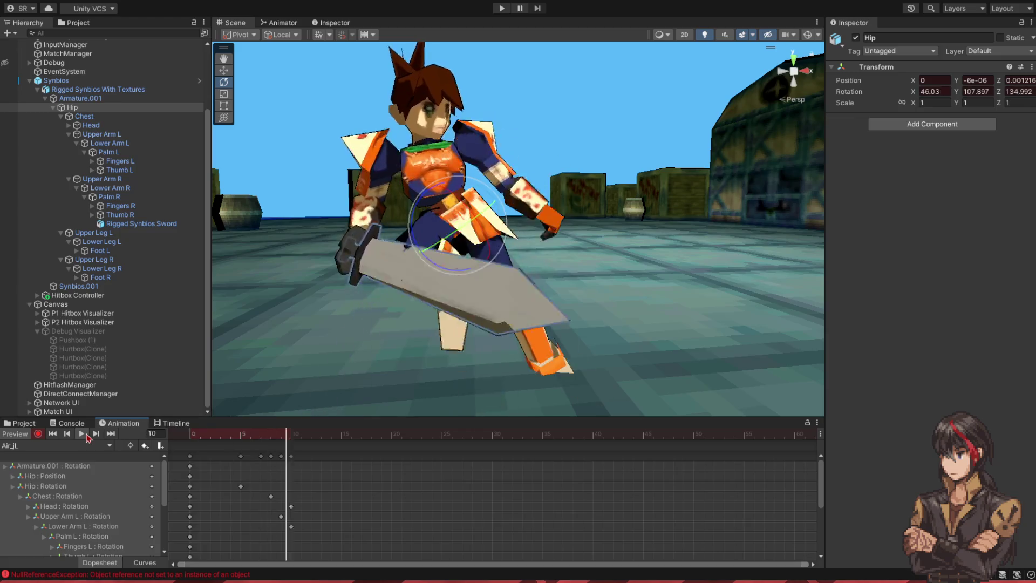
pyautogui.click(232, 454)
pyautogui.click(293, 438)
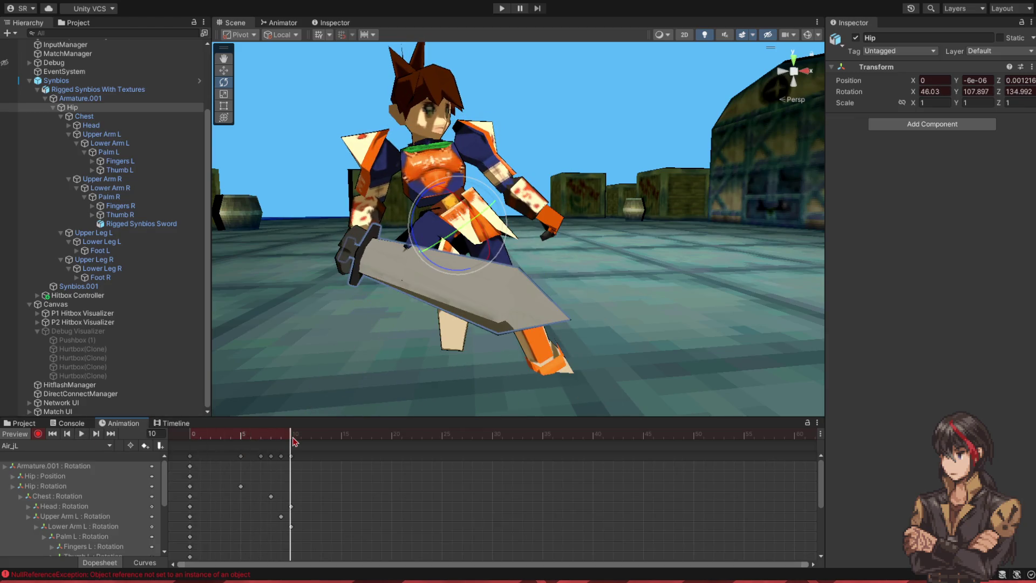
pyautogui.click(437, 513)
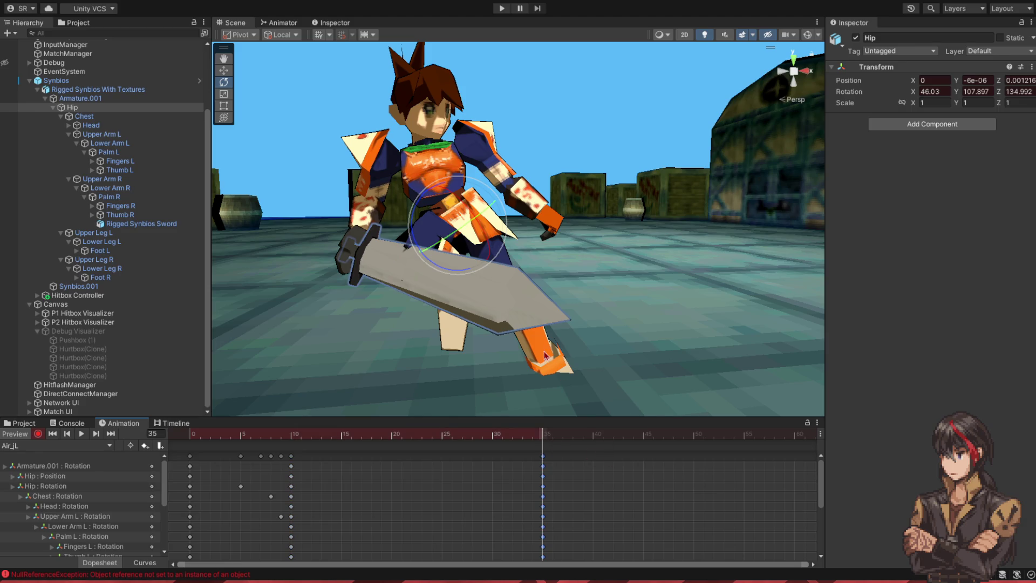
# Step: Check the left leg bones, then adjust the Hip rotation for the frame-35 landing pose
pyautogui.click(254, 248)
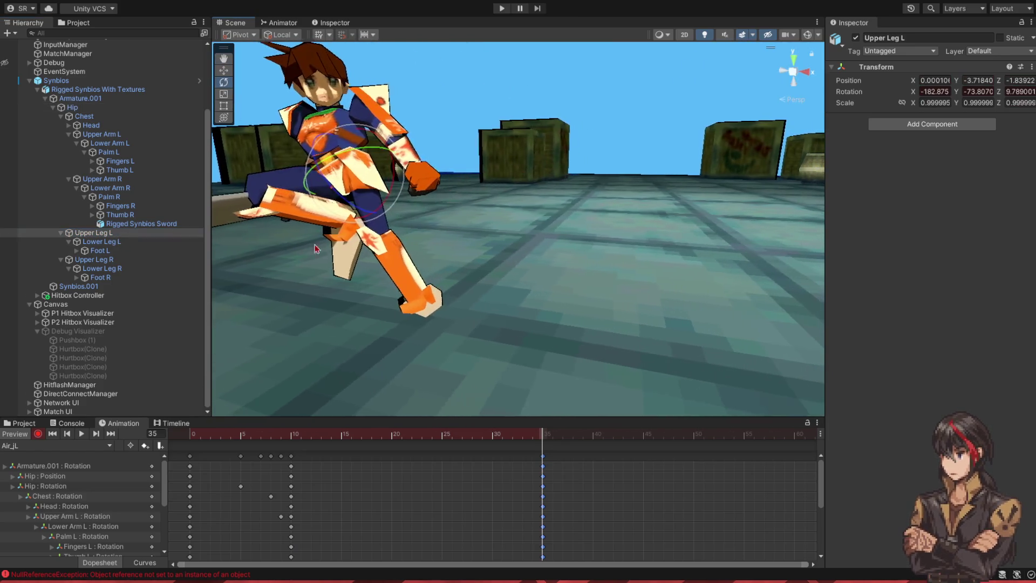
pyautogui.click(388, 259)
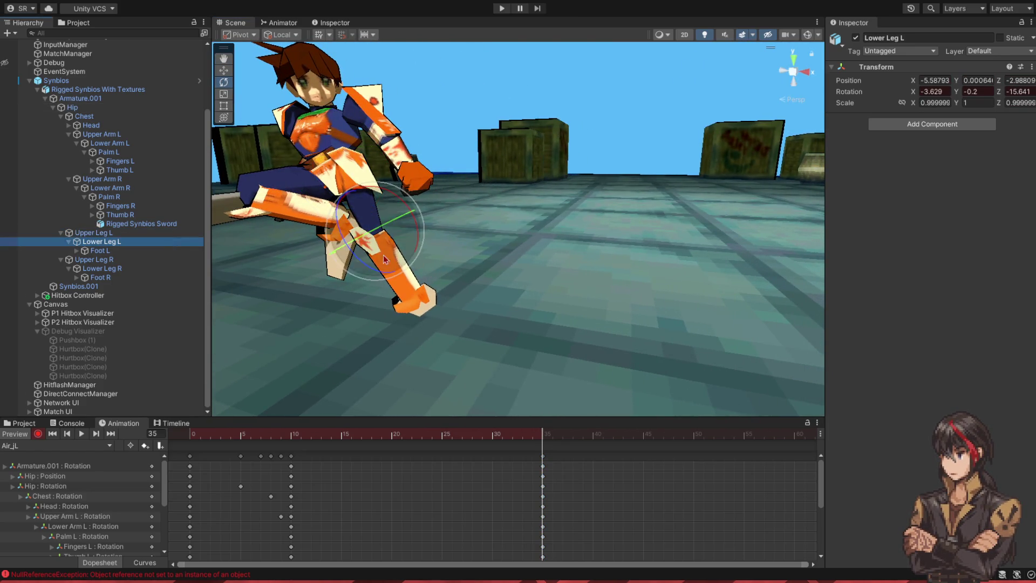
pyautogui.click(97, 250)
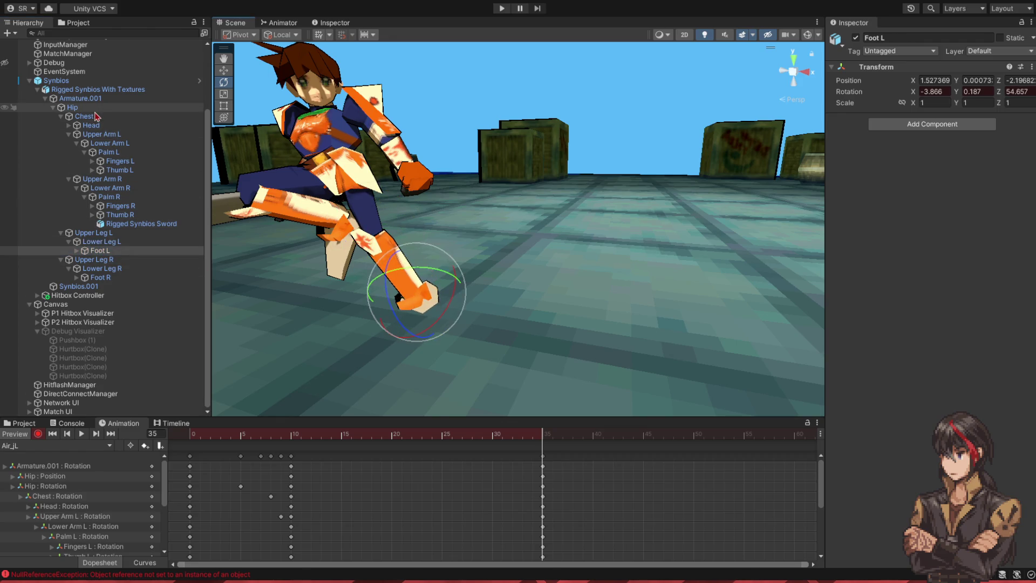
pyautogui.click(81, 107)
pyautogui.moveTo(321, 187); pyautogui.dragTo(308, 199)
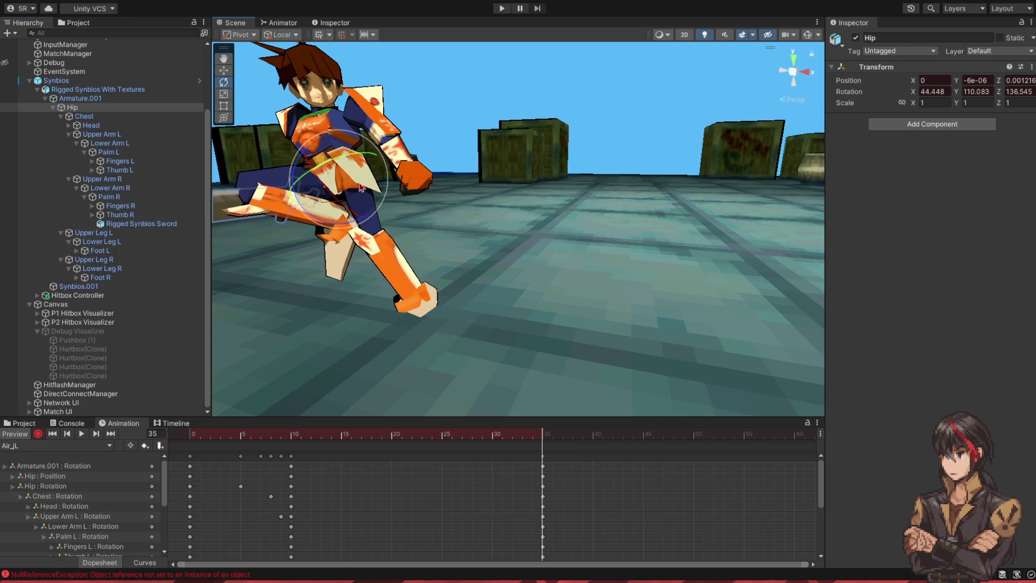
pyautogui.moveTo(356, 224); pyautogui.dragTo(352, 227)
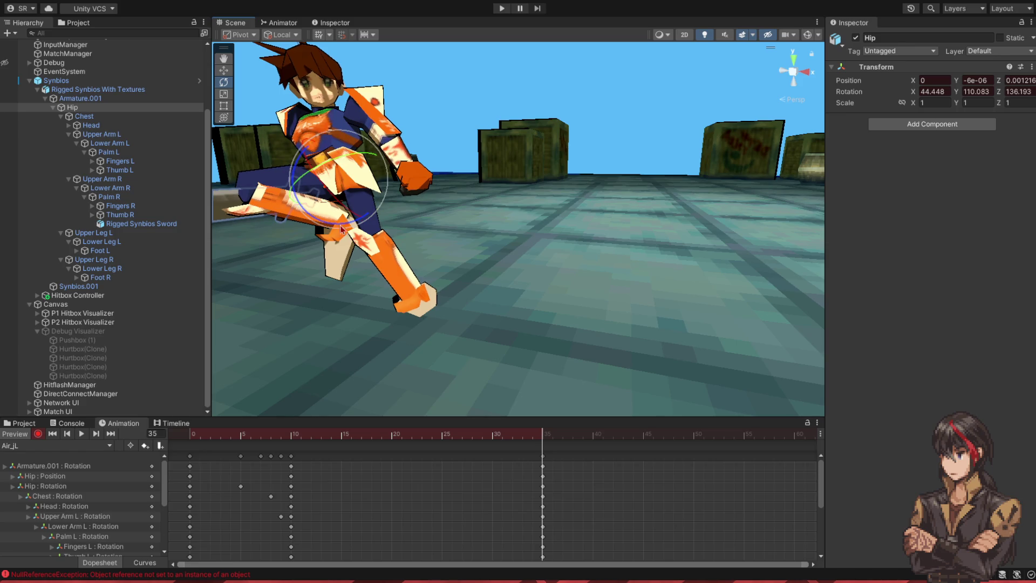
# Step: Rotate Upper Leg R, twist the Chest, and turn the Head slightly
pyautogui.click(94, 259)
pyautogui.moveTo(329, 177); pyautogui.dragTo(318, 188)
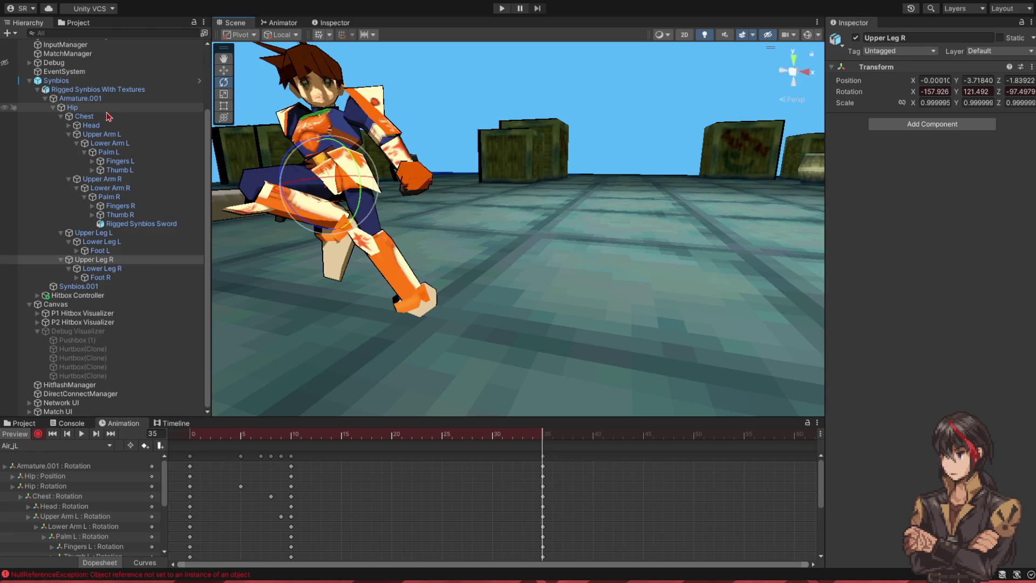
pyautogui.click(170, 117)
pyautogui.moveTo(366, 146)
pyautogui.mouseDown()
pyautogui.moveTo(284, 141)
pyautogui.moveTo(283, 128)
pyautogui.mouseUp()
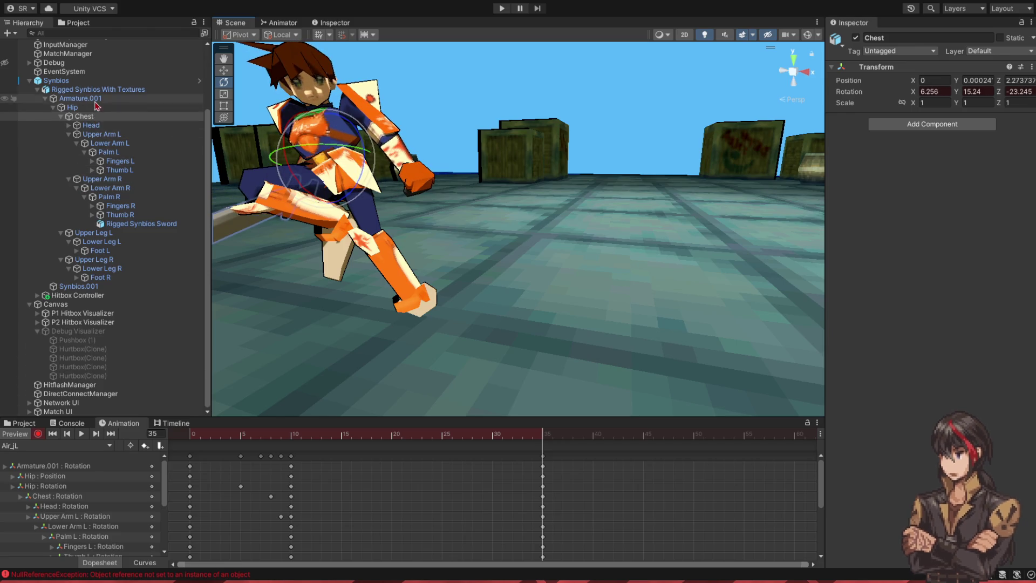
pyautogui.click(90, 125)
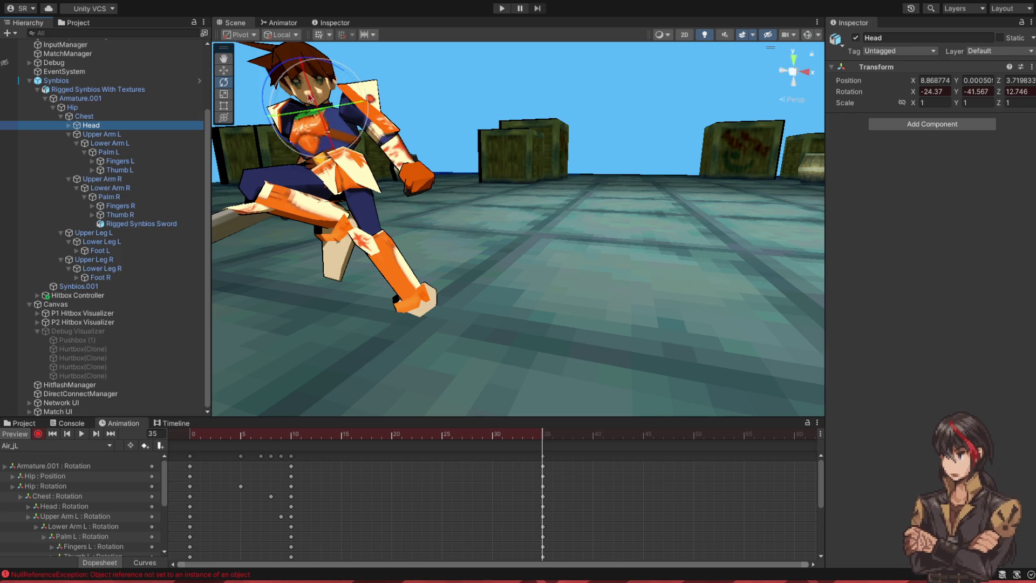
pyautogui.moveTo(302, 110); pyautogui.dragTo(299, 117)
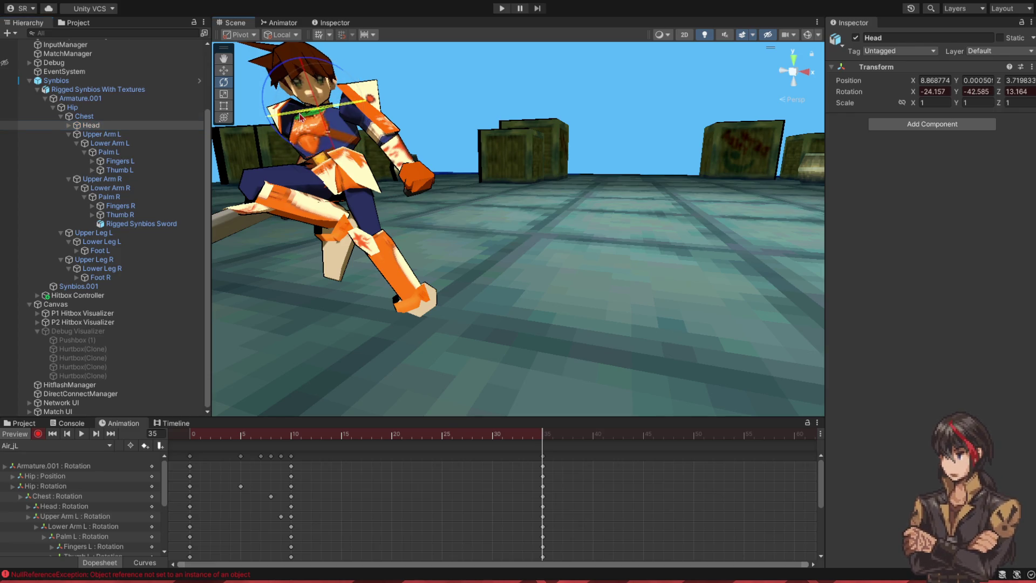
# Step: Scrub the clip to review the motion, then select Upper Arm R at frame 35
pyautogui.moveTo(537, 438)
pyautogui.mouseDown()
pyautogui.moveTo(238, 440)
pyautogui.moveTo(542, 466)
pyautogui.mouseUp()
pyautogui.moveTo(329, 240)
pyautogui.mouseDown()
pyautogui.moveTo(481, 250)
pyautogui.moveTo(321, 229)
pyautogui.moveTo(380, 237)
pyautogui.moveTo(356, 216)
pyautogui.mouseUp()
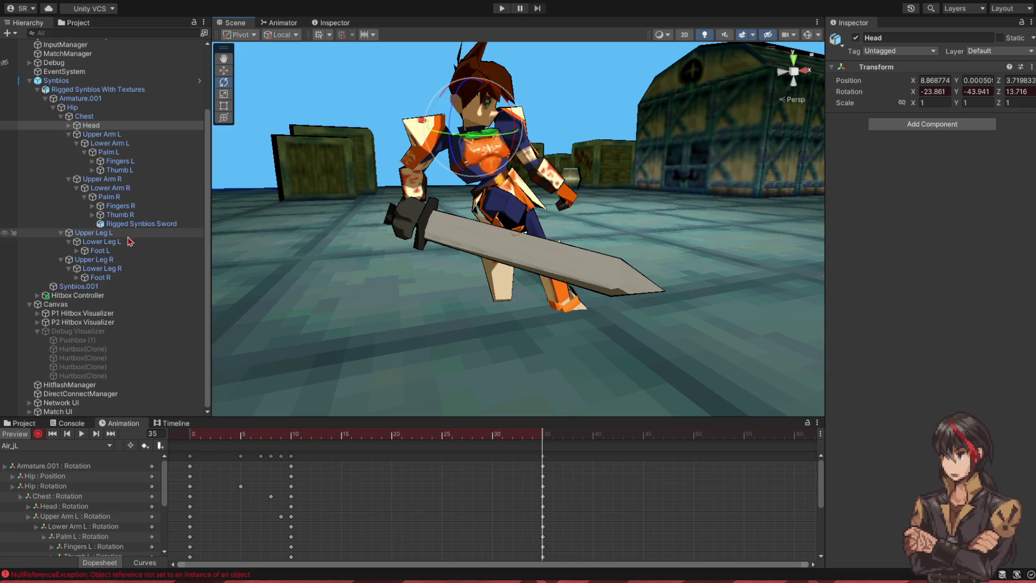
pyautogui.click(102, 179)
# Step: Lower the right arm and sword, and slightly rotate the left arm and hand bones
pyautogui.moveTo(447, 110)
pyautogui.mouseDown()
pyautogui.moveTo(434, 146)
pyautogui.moveTo(423, 129)
pyautogui.mouseUp()
pyautogui.moveTo(324, 162)
pyautogui.mouseDown()
pyautogui.moveTo(398, 167)
pyautogui.moveTo(435, 199)
pyautogui.moveTo(486, 168)
pyautogui.mouseUp()
pyautogui.click(501, 158)
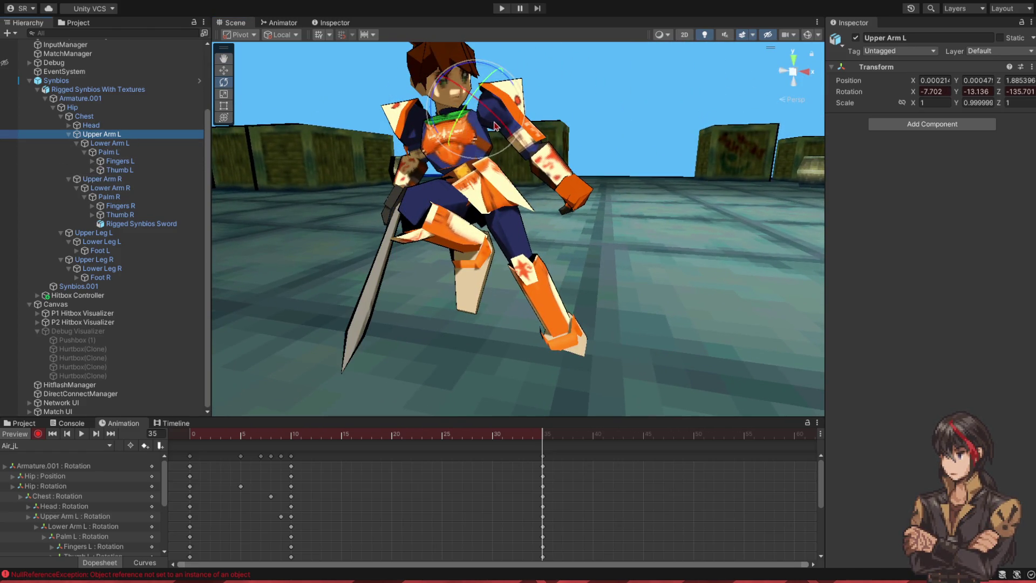
pyautogui.click(534, 183)
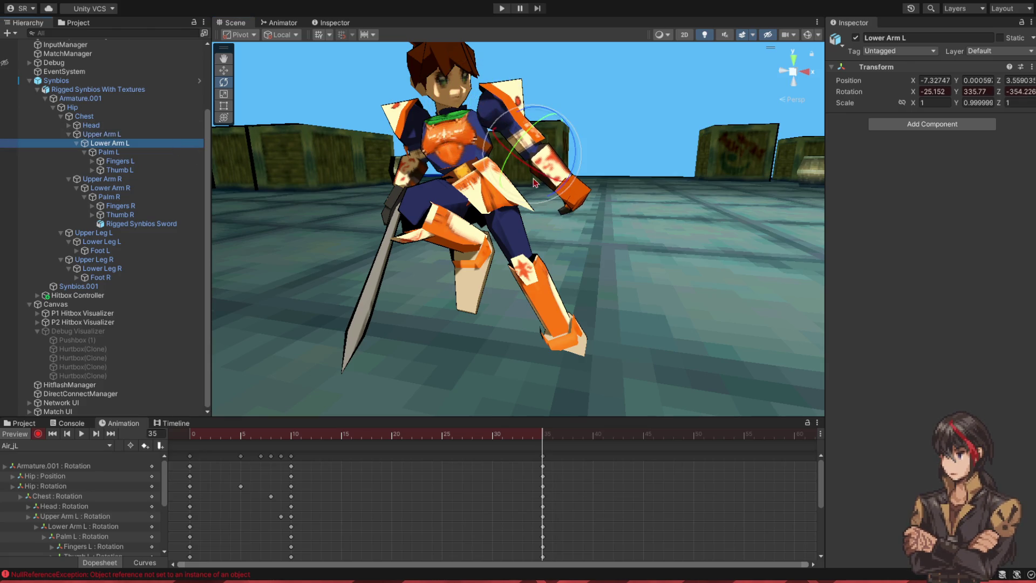
pyautogui.click(578, 190)
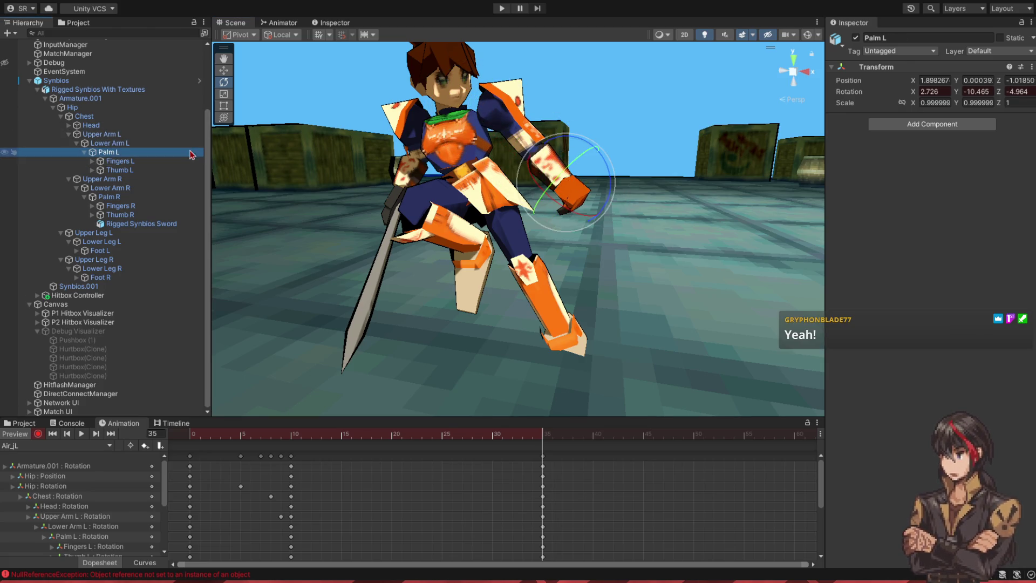
pyautogui.moveTo(576, 191); pyautogui.dragTo(569, 205)
pyautogui.scroll(-5, 567, 205)
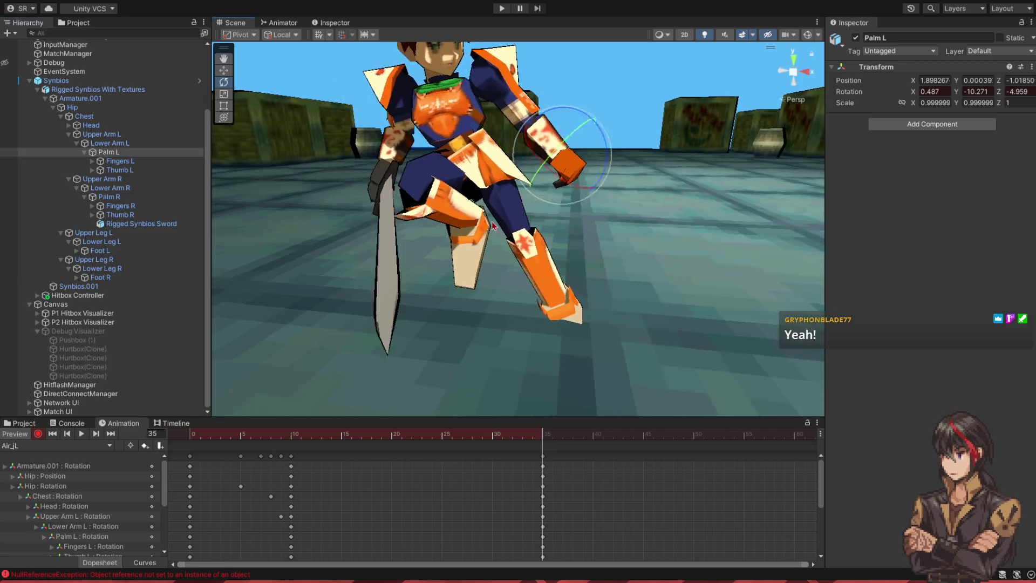
pyautogui.click(110, 188)
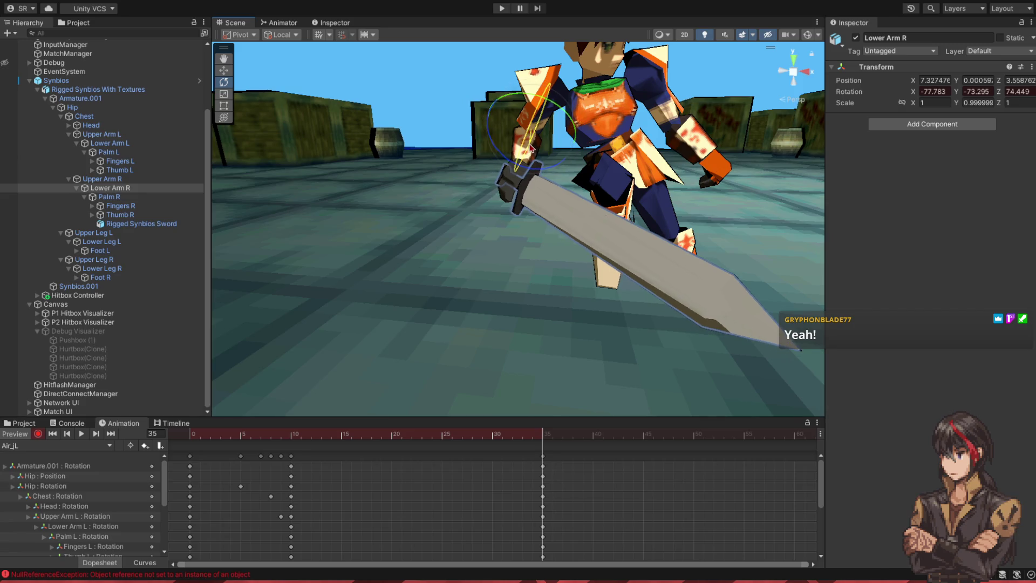
# Step: Preview the jump, then tilt the Hip at frame 35 to 41.534, 106.123, 133.491
pyautogui.click(84, 433)
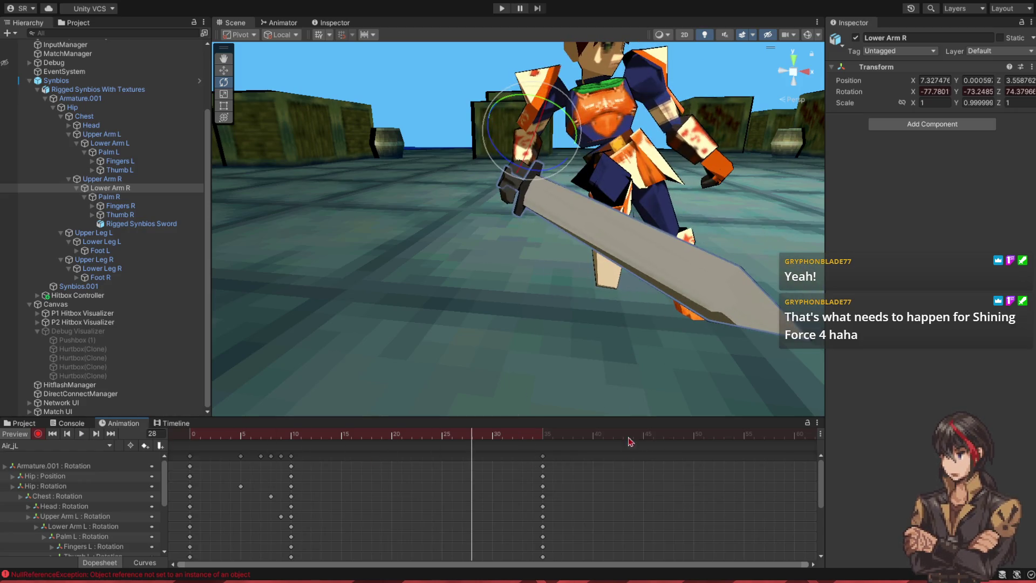
pyautogui.moveTo(552, 441)
pyautogui.mouseDown()
pyautogui.moveTo(431, 453)
pyautogui.moveTo(543, 466)
pyautogui.mouseUp()
pyautogui.click(73, 107)
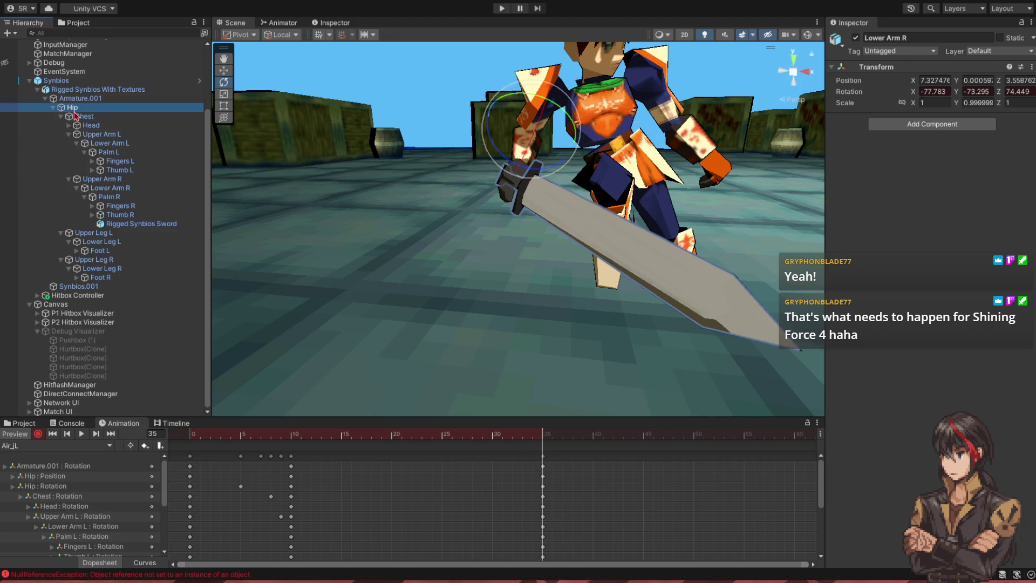
pyautogui.moveTo(636, 173); pyautogui.dragTo(648, 185)
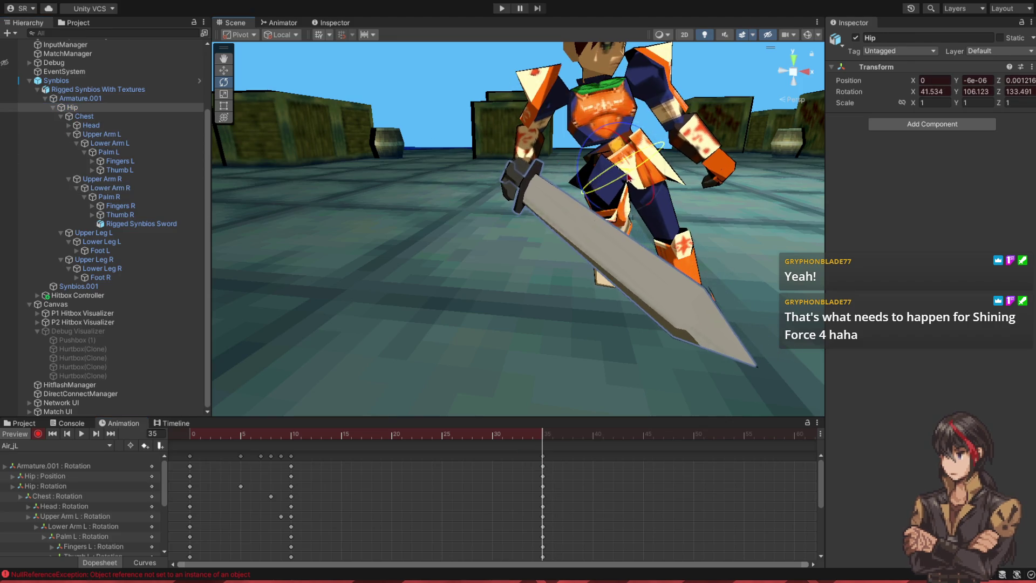
pyautogui.moveTo(535, 440)
pyautogui.mouseDown()
pyautogui.moveTo(289, 451)
pyautogui.moveTo(486, 459)
pyautogui.moveTo(536, 473)
pyautogui.mouseUp()
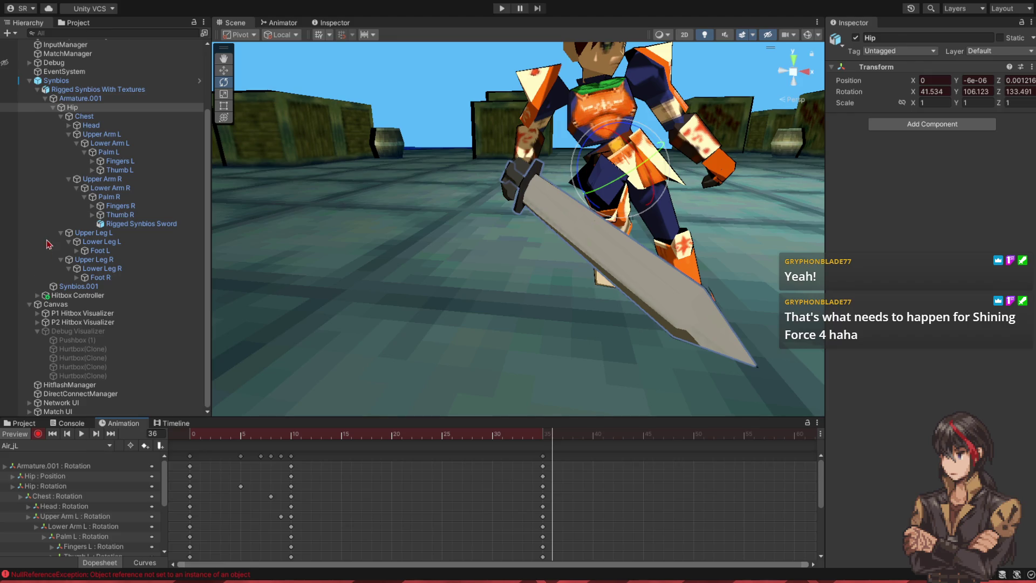
# Step: With Record on, copy all frame-0 bone keys from the Jump_Neutral clip
pyautogui.click(57, 446)
pyautogui.click(49, 427)
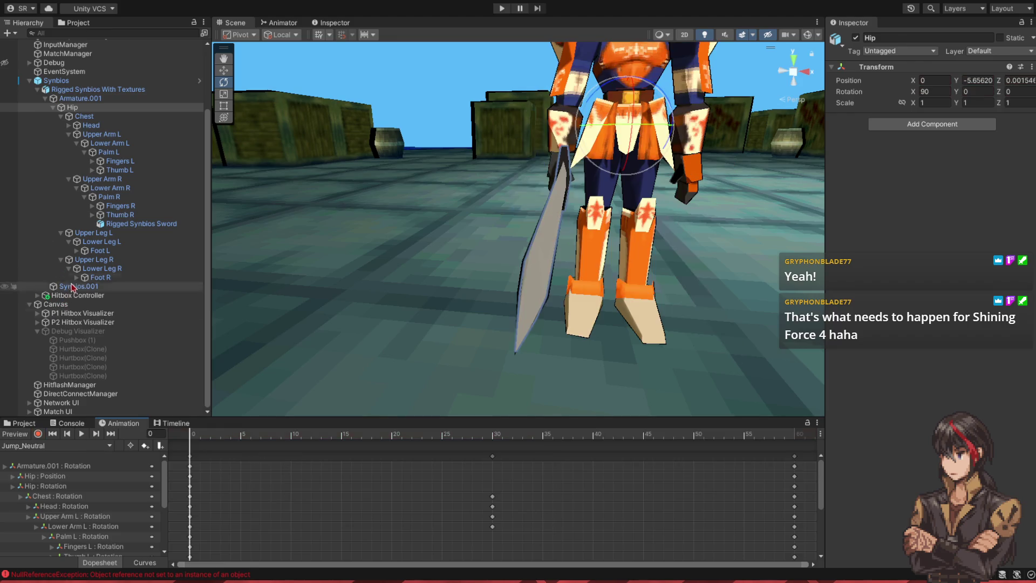
pyautogui.click(38, 434)
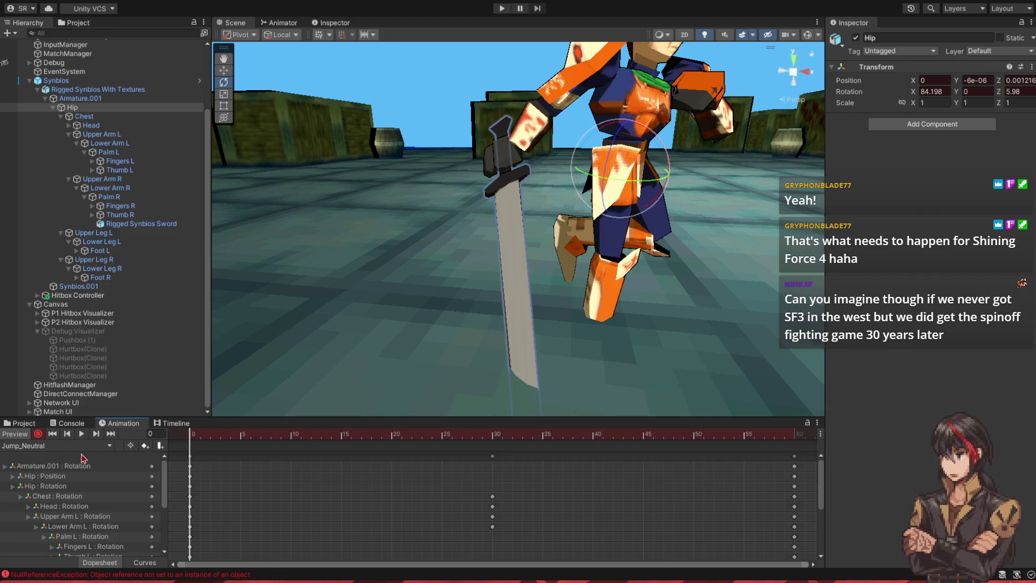
pyautogui.click(190, 458)
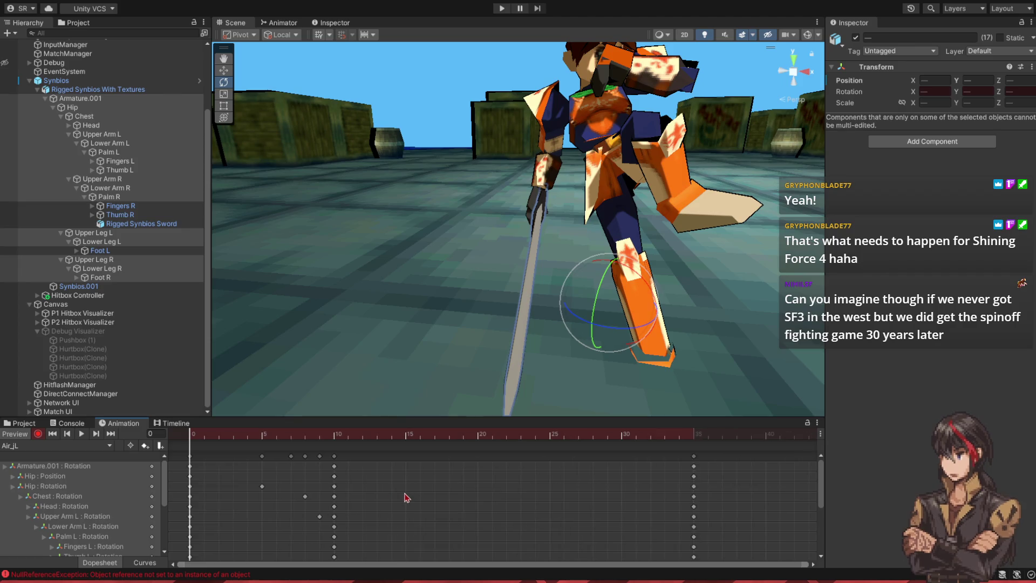
pyautogui.scroll(-2, 423, 468)
pyautogui.scroll(-1, 477, 465)
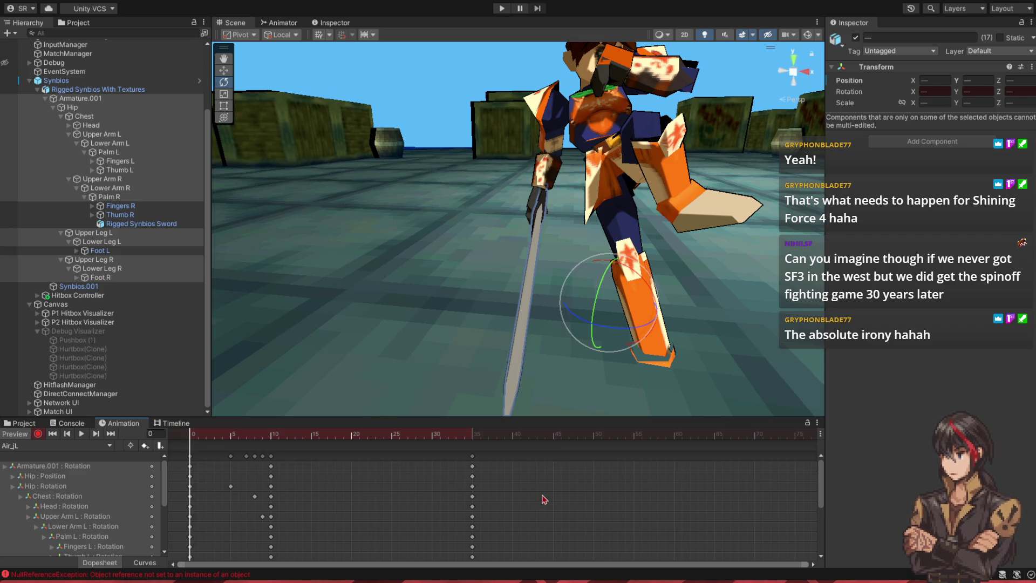
# Step: Paste the neutral pose keys into Air_jL at frame 40 and shift them to frame 45
pyautogui.click(513, 437)
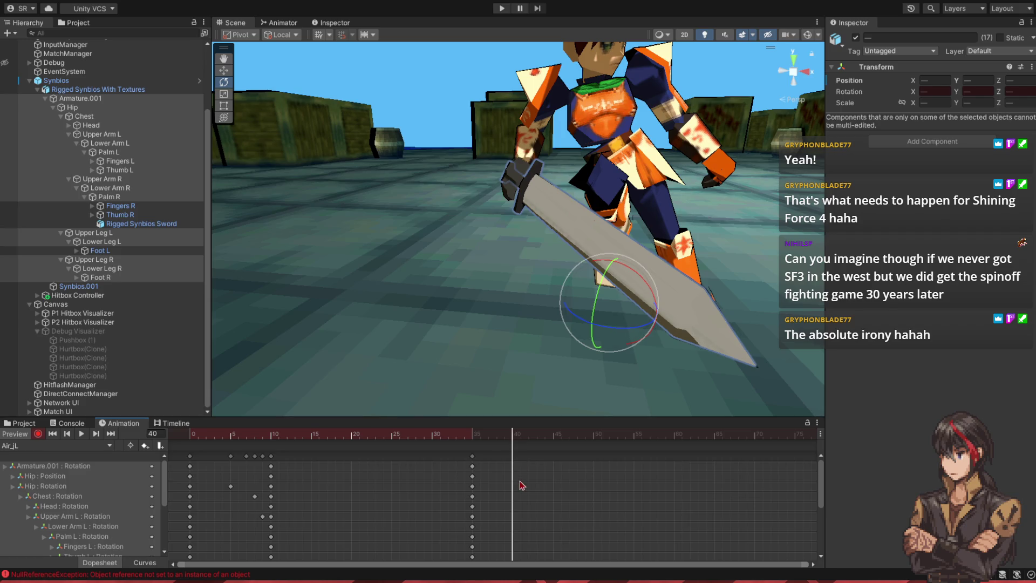
pyautogui.hotkey('ctrl', 'v')
pyautogui.moveTo(509, 442)
pyautogui.mouseDown()
pyautogui.moveTo(469, 441)
pyautogui.moveTo(513, 447)
pyautogui.mouseUp()
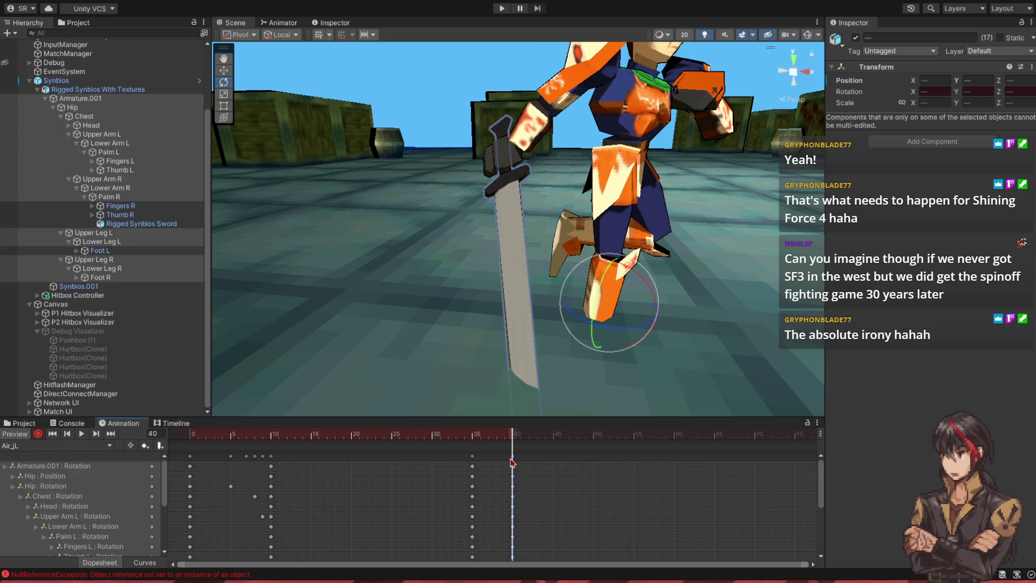
pyautogui.moveTo(548, 454)
pyautogui.mouseDown()
pyautogui.moveTo(540, 443)
pyautogui.moveTo(501, 443)
pyautogui.moveTo(480, 450)
pyautogui.moveTo(545, 450)
pyautogui.moveTo(480, 458)
pyautogui.mouseUp()
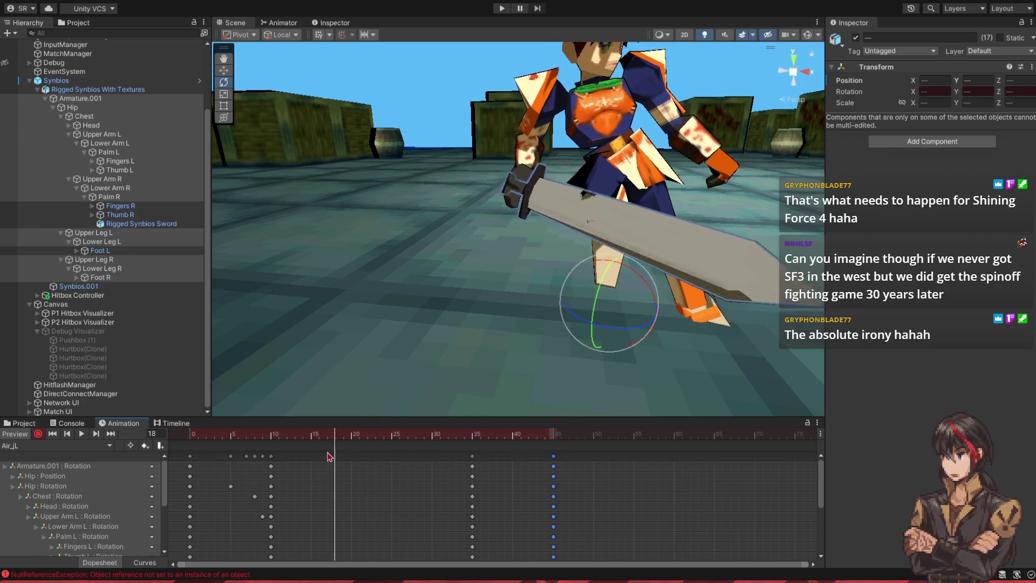
pyautogui.click(79, 434)
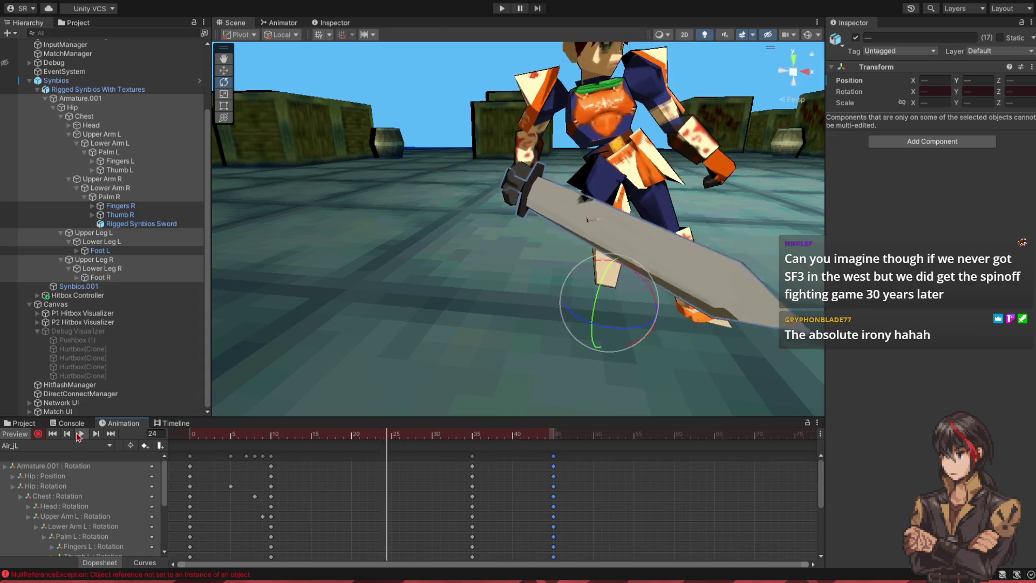
pyautogui.moveTo(200, 449); pyautogui.dragTo(409, 451)
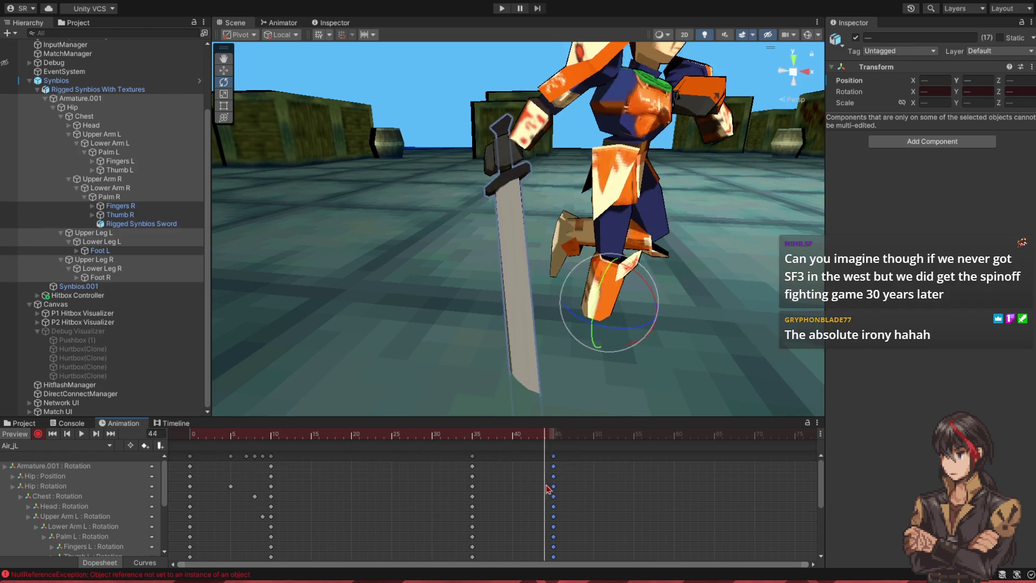
pyautogui.moveTo(560, 510); pyautogui.dragTo(415, 519)
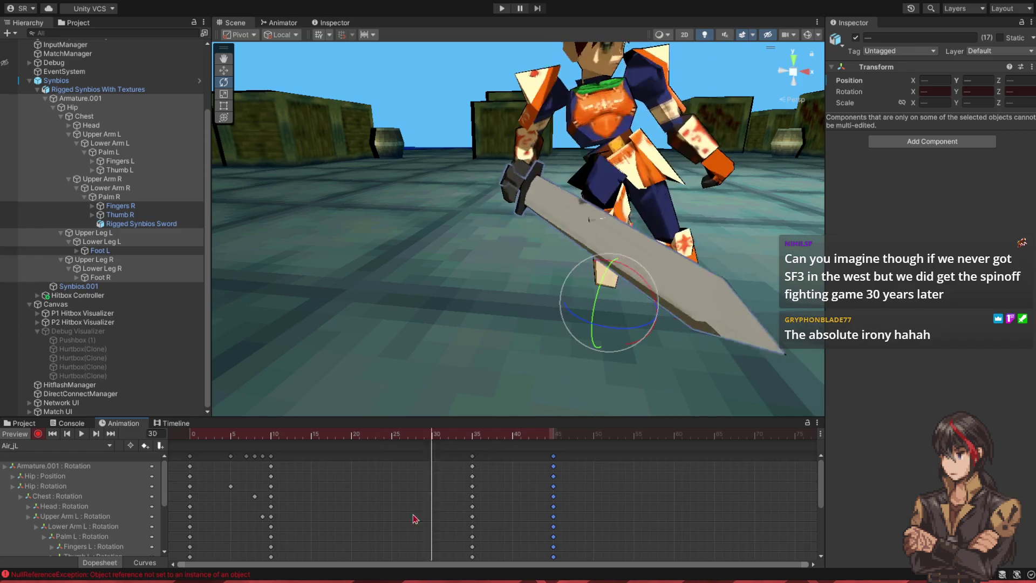
pyautogui.moveTo(628, 520)
pyautogui.mouseDown()
pyautogui.moveTo(416, 521)
pyautogui.moveTo(669, 522)
pyautogui.moveTo(440, 526)
pyautogui.moveTo(584, 526)
pyautogui.mouseUp()
pyautogui.moveTo(545, 356)
pyautogui.mouseDown()
pyautogui.moveTo(573, 377)
pyautogui.moveTo(602, 359)
pyautogui.moveTo(588, 367)
pyautogui.mouseUp()
pyautogui.moveTo(568, 440)
pyautogui.mouseDown()
pyautogui.moveTo(412, 447)
pyautogui.moveTo(657, 447)
pyautogui.moveTo(128, 450)
pyautogui.mouseUp()
pyautogui.click(81, 434)
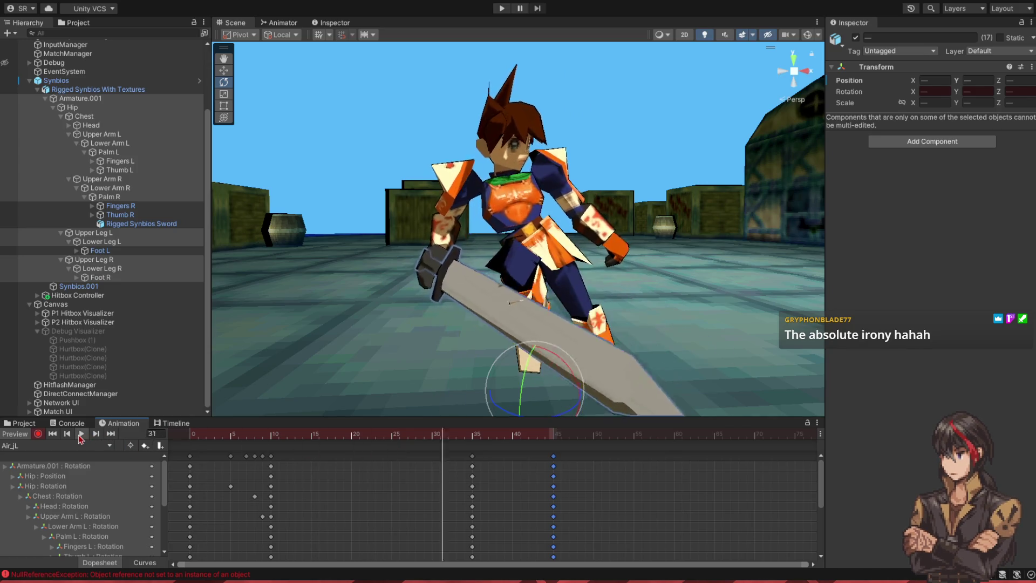
pyautogui.click(81, 434)
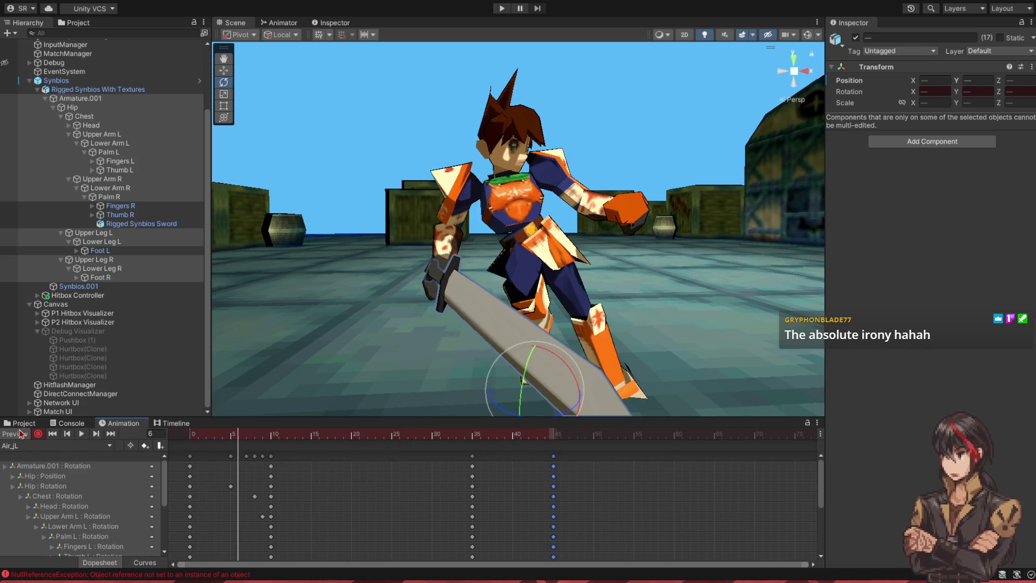
pyautogui.click(238, 434)
pyautogui.click(103, 81)
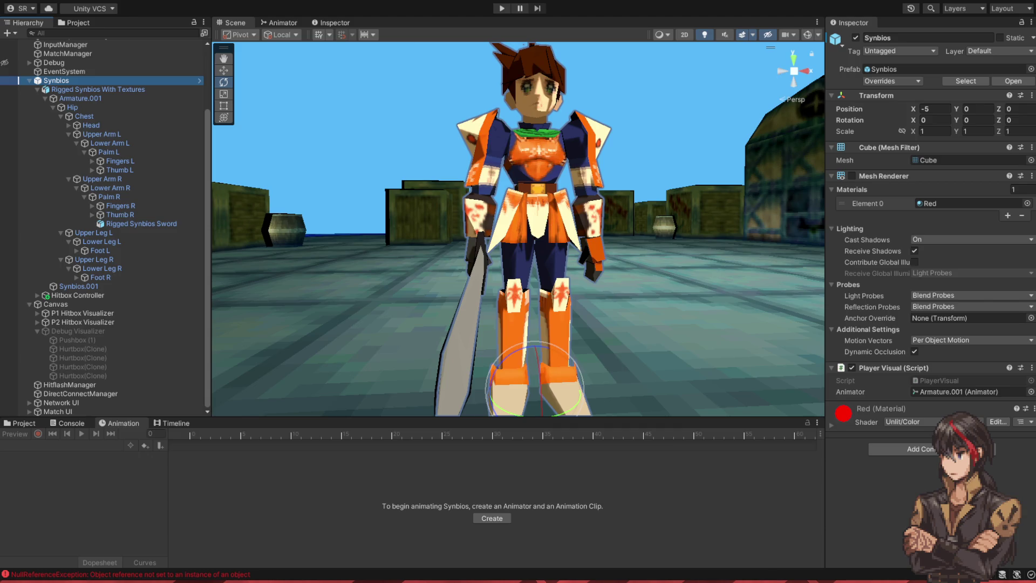
pyautogui.hotkey('alt', 'Tab')
# Step: Add 'JumpL = 1600,' below CrouchH in the PlayerState enum and save PlayerState.cs
pyautogui.click(285, 256)
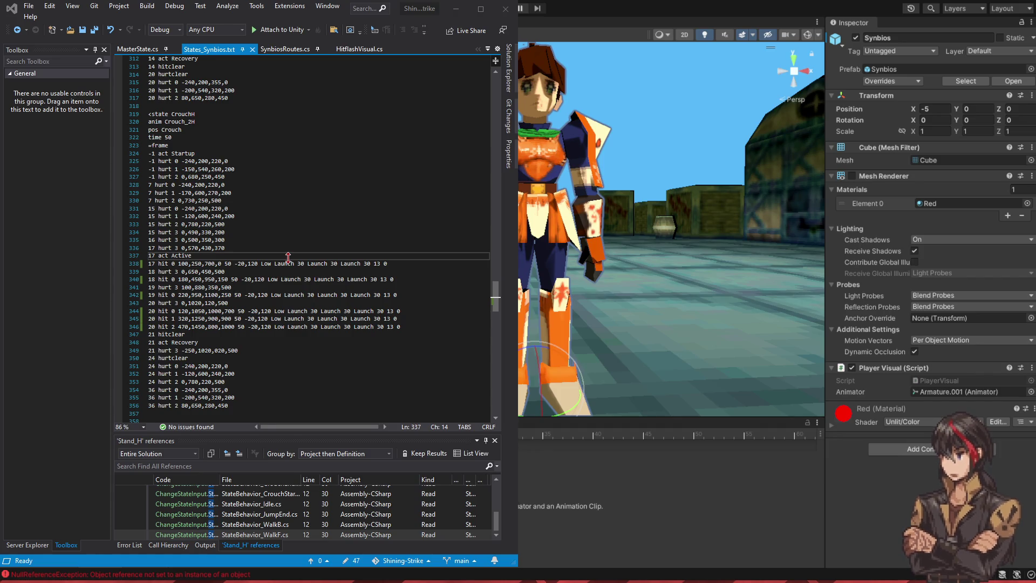
pyautogui.hotkey('ctrl', 'Tab')
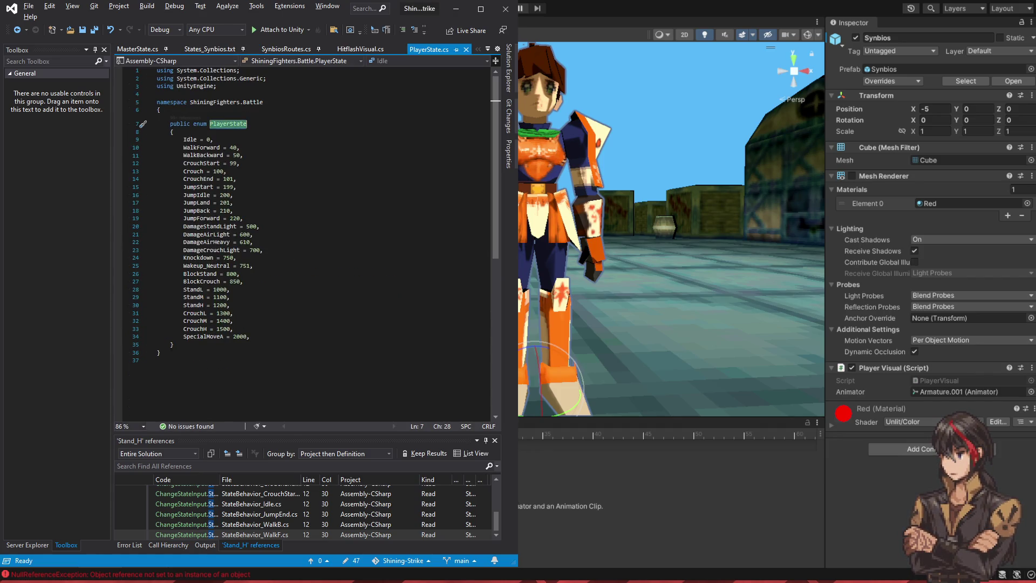
pyautogui.click(325, 329)
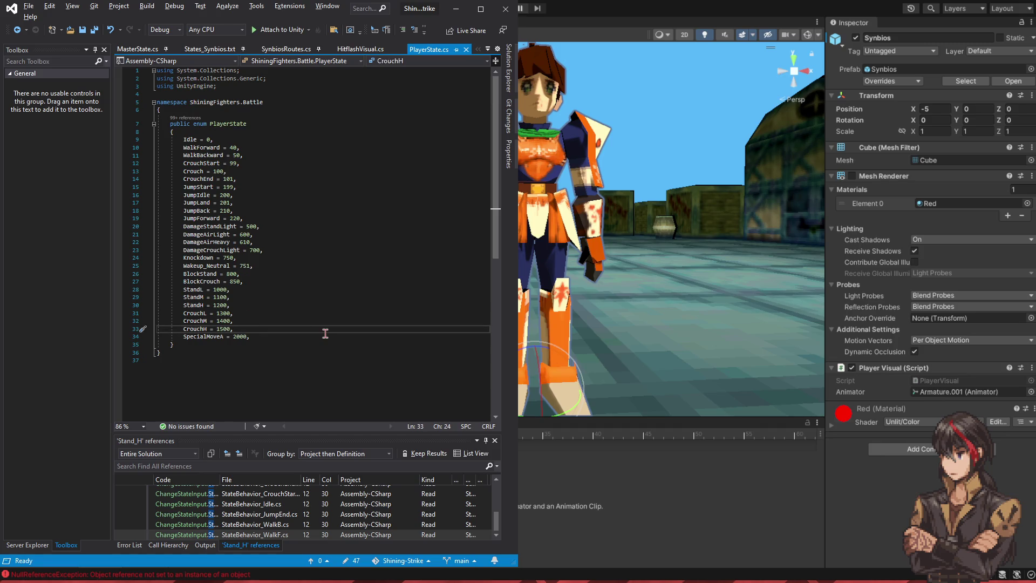
pyautogui.press('Return')
pyautogui.write('mpL =')
pyautogui.write('00')
pyautogui.hotkey('ctrl', 's')
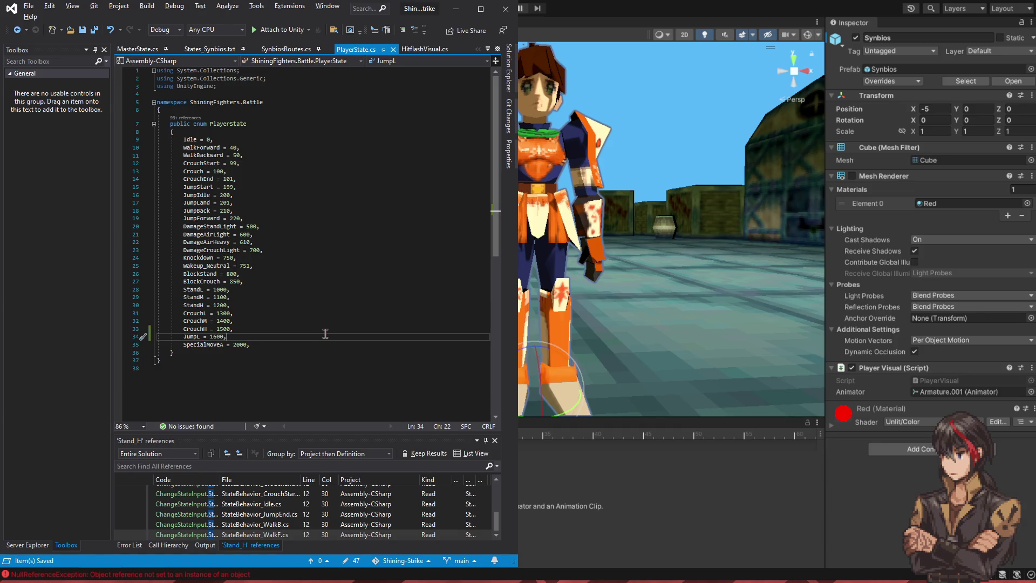
# Step: Return to Unity and show the project's StateBehavior script files
pyautogui.click(349, 297)
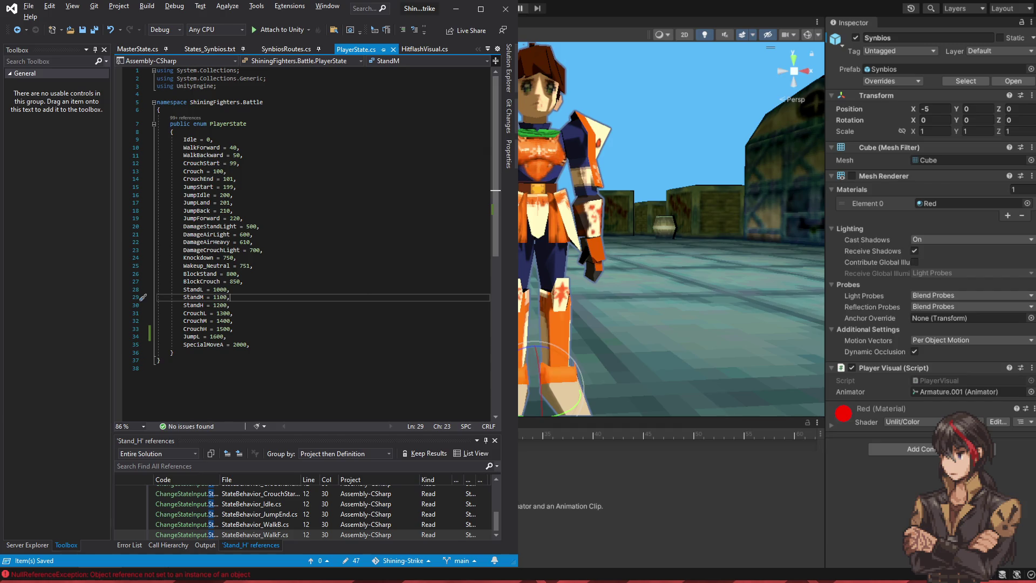
pyautogui.hotkey('alt', 'Tab')
pyautogui.hotkey('ctrl', '5')
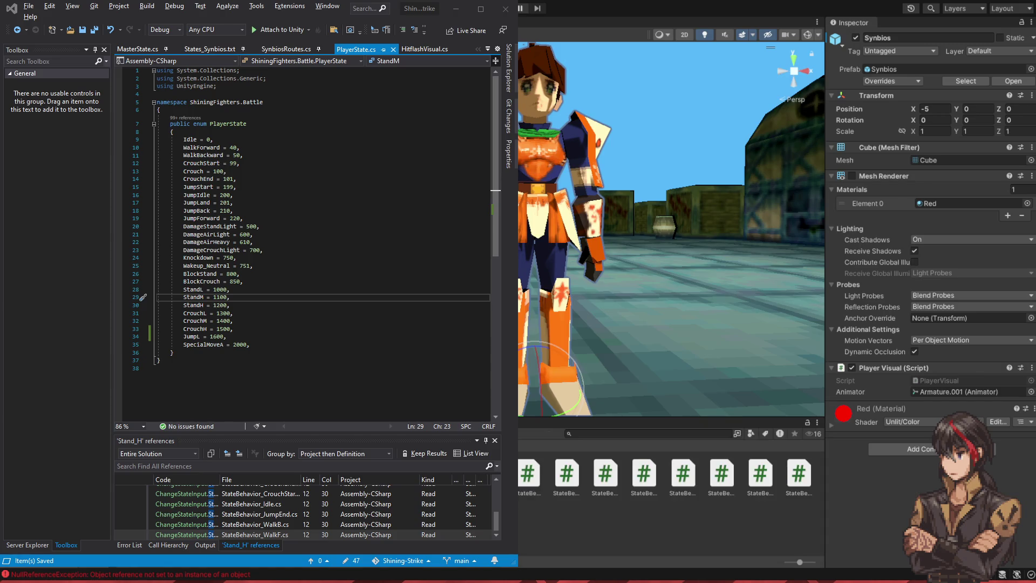
# Step: Browse the StateBehavior scripts' code in the Project window through StateBehavior_5H and 5P
pyautogui.click(519, 491)
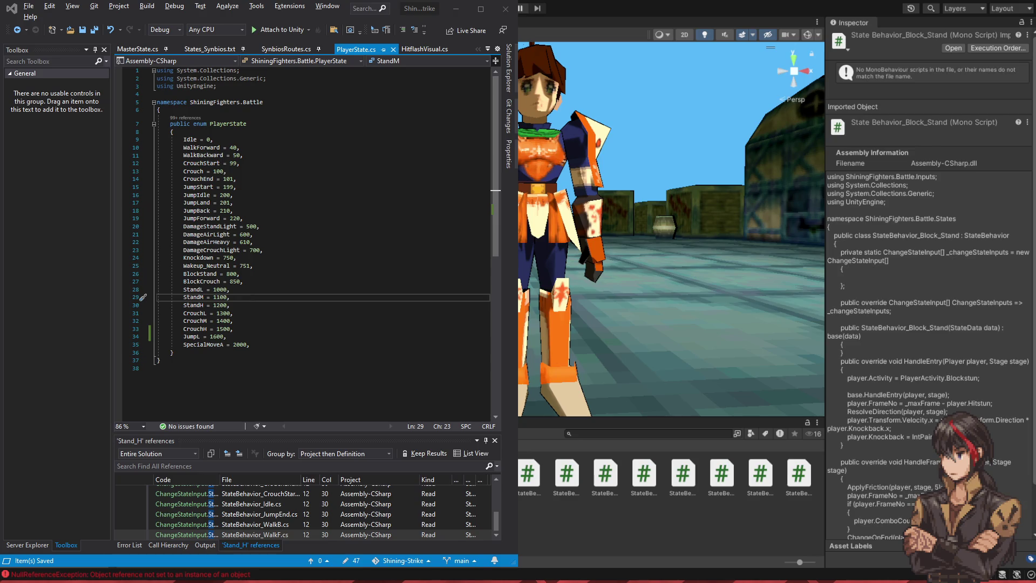
pyautogui.click(573, 489)
pyautogui.click(661, 489)
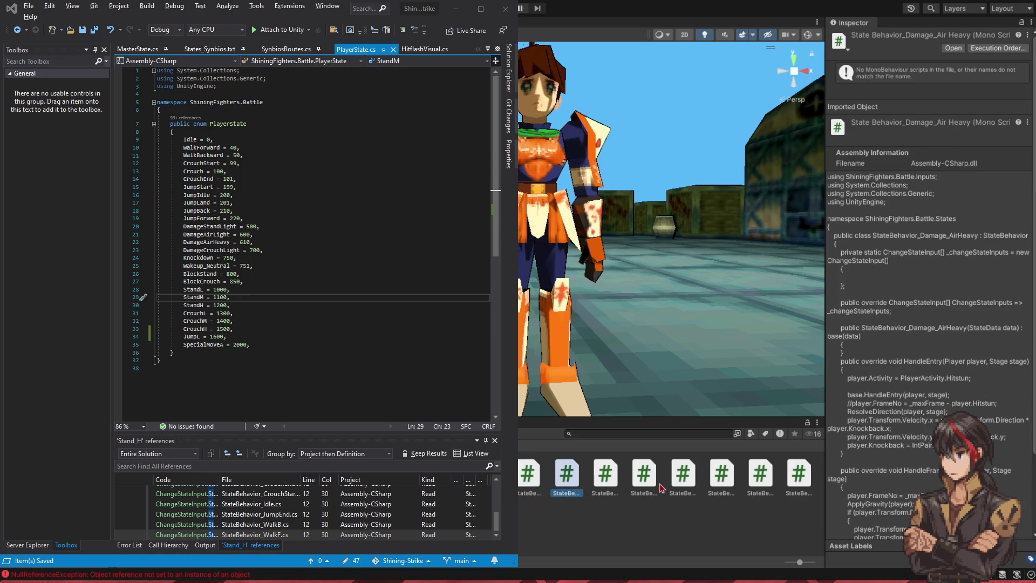
pyautogui.press('Home')
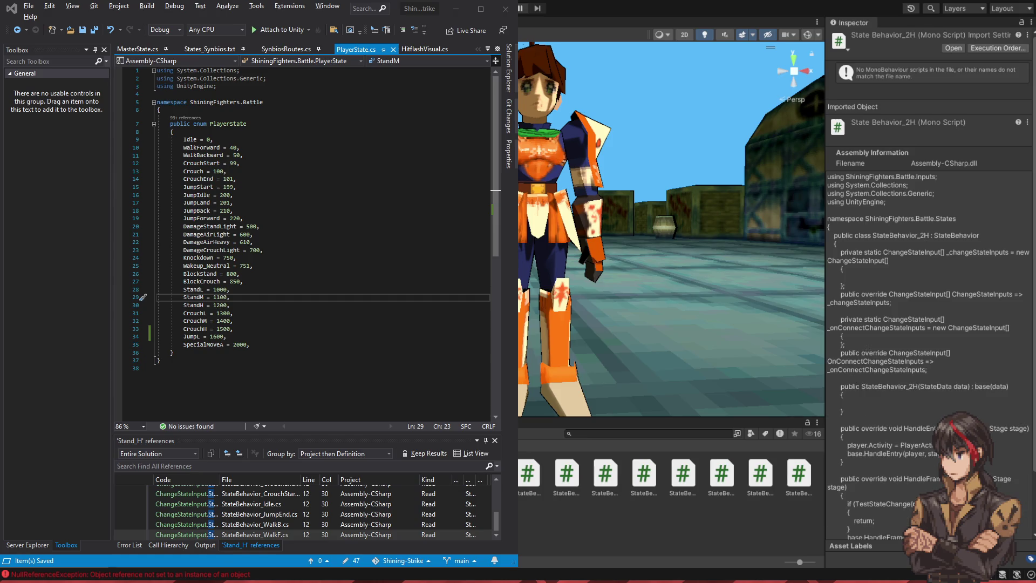
pyautogui.press('Right')
pyautogui.press('Right')
pyautogui.press('Right')
pyautogui.press('Right')
pyautogui.press('Right')
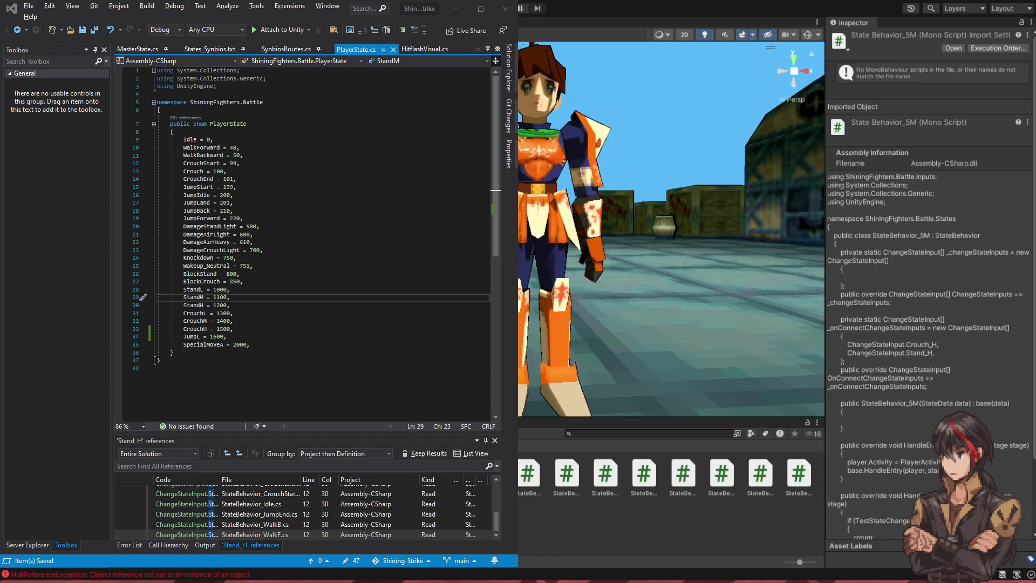
pyautogui.press('Right')
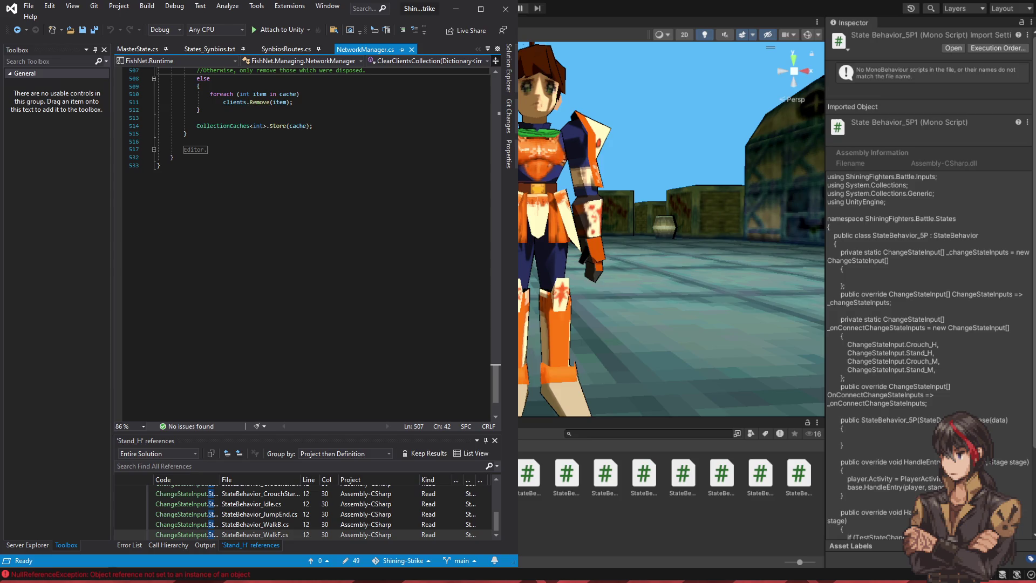
# Step: Open StateBehavior_jL.cs and rename its class from StateBehavior_5P to StateBehavior_jL
pyautogui.click(755, 477)
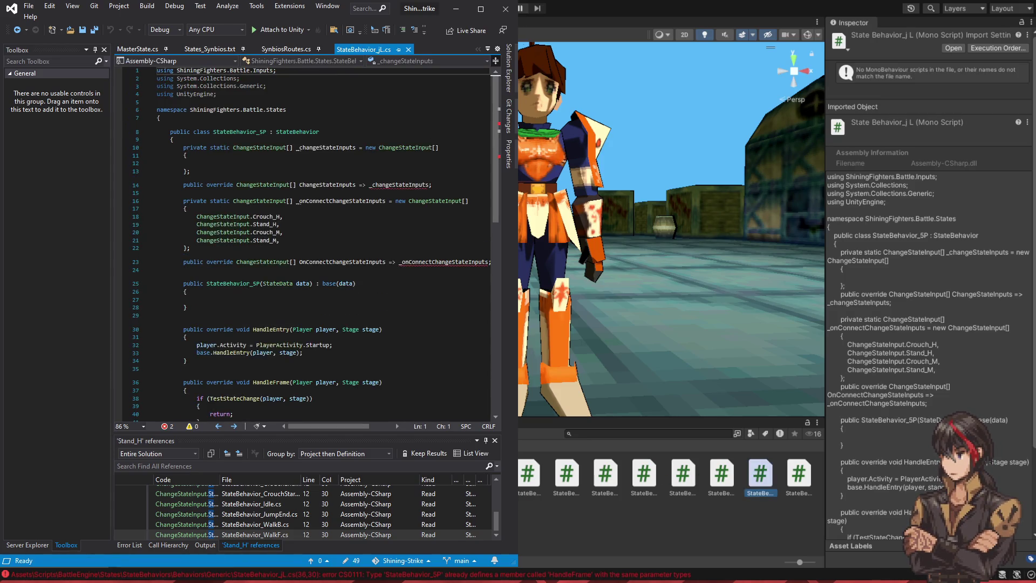
pyautogui.click(269, 132)
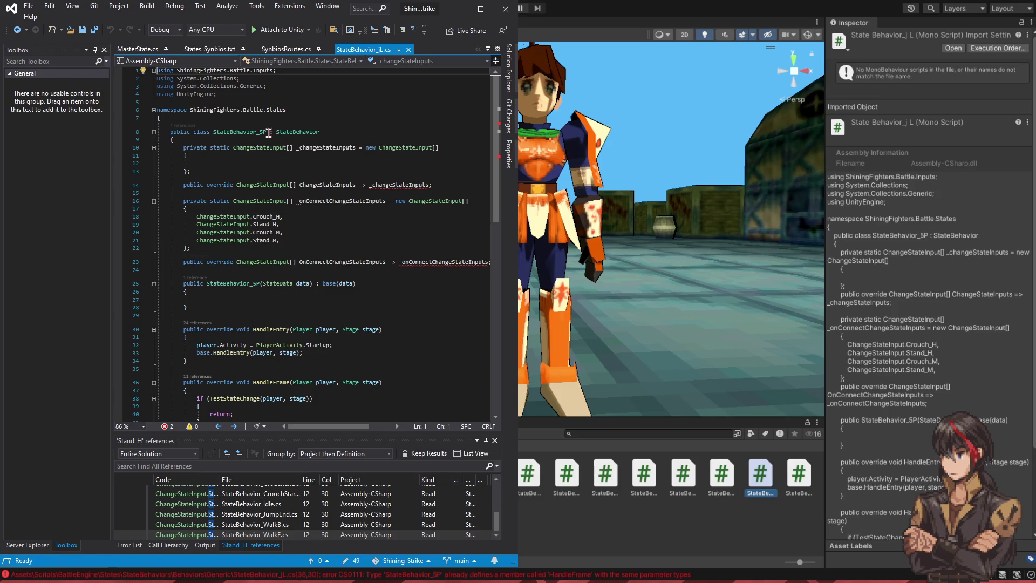
pyautogui.press('BackSpace')
pyautogui.press('BackSpace')
pyautogui.write('jL')
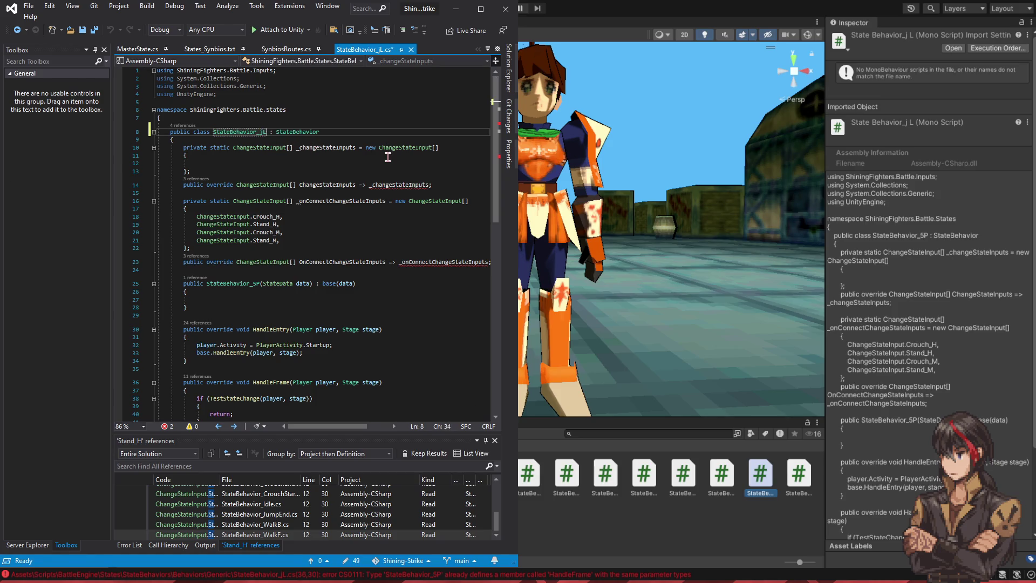
pyautogui.click(253, 284)
# Step: Rename the constructor to StateBehavior_jL and empty the on-connect input array
pyautogui.write('jL')
pyautogui.moveTo(323, 241); pyautogui.dragTo(323, 210)
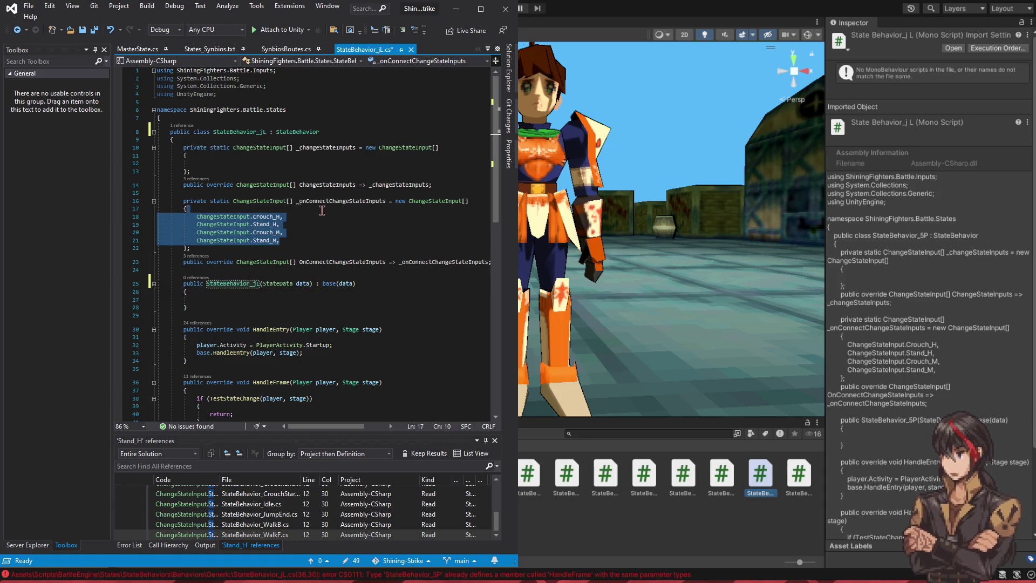
pyautogui.press('Return')
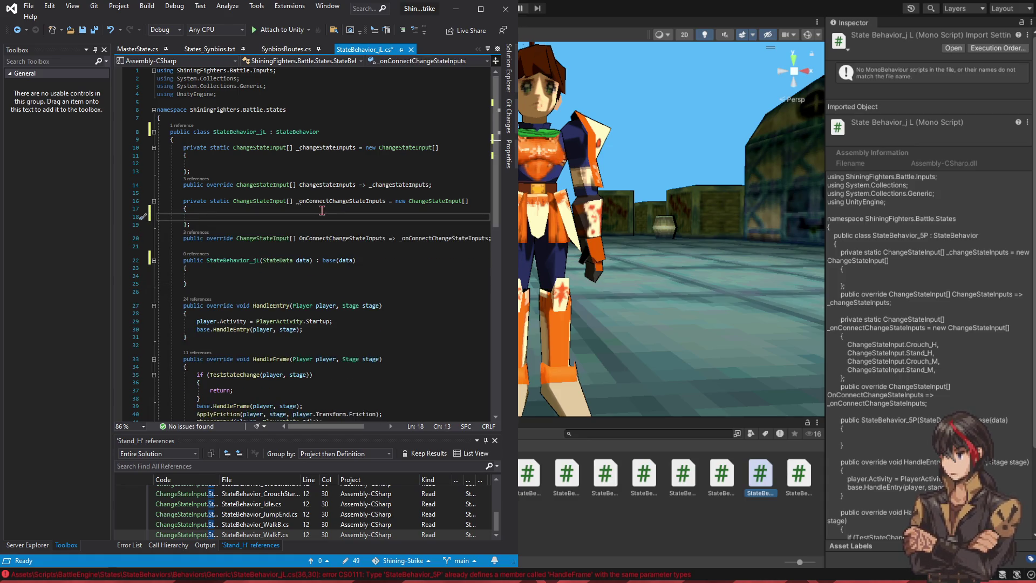
pyautogui.scroll(-3, 322, 210)
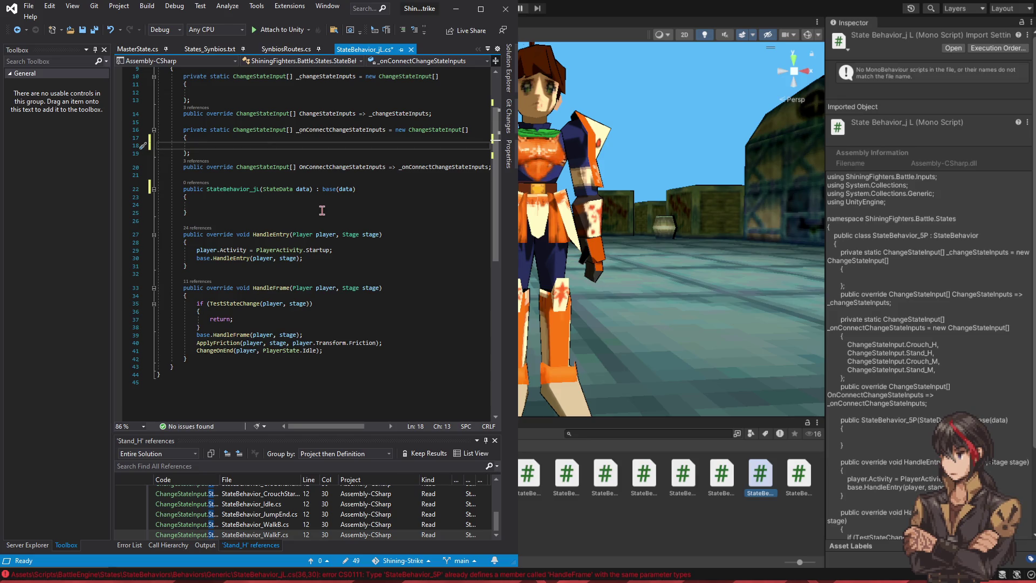
pyautogui.click(310, 251)
pyautogui.click(308, 259)
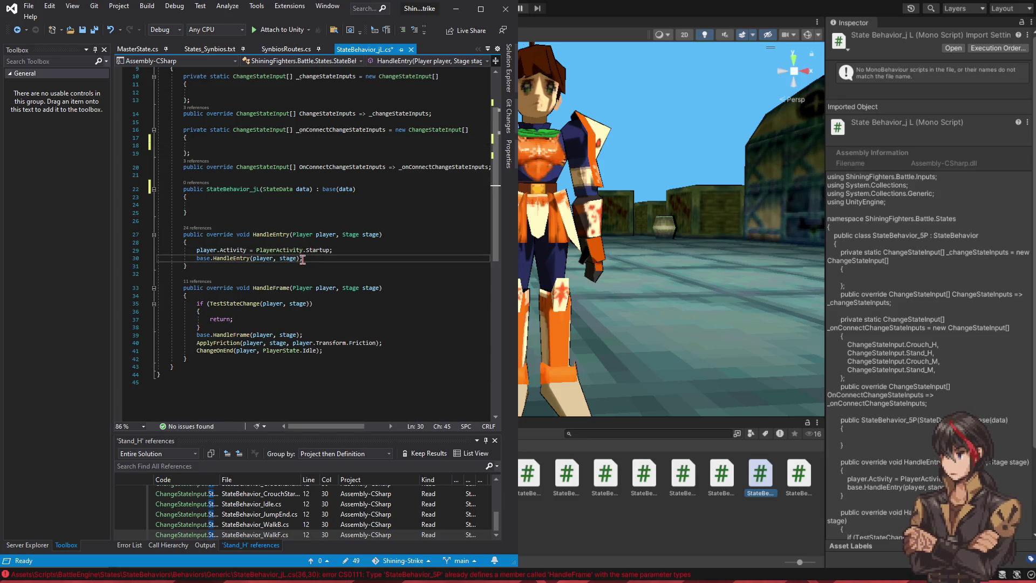
# Step: Delete the ApplyFriction and ChangeOnEnd calls from HandleFrame, then go to base HandleFrame's definition
pyautogui.click(244, 303)
pyautogui.click(232, 335)
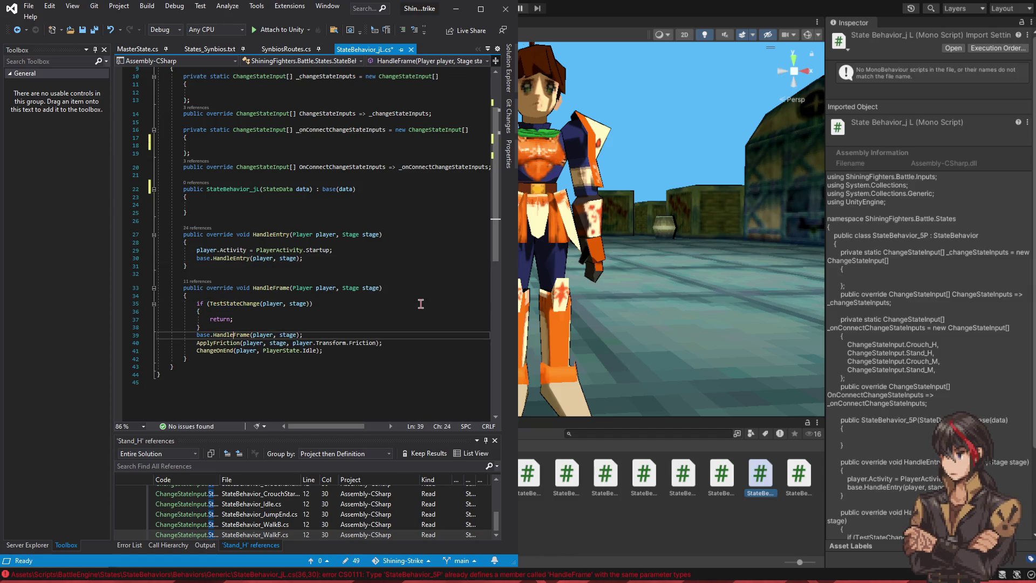
pyautogui.press('End')
pyautogui.hotkey('shift', 'Down')
pyautogui.press('Delete')
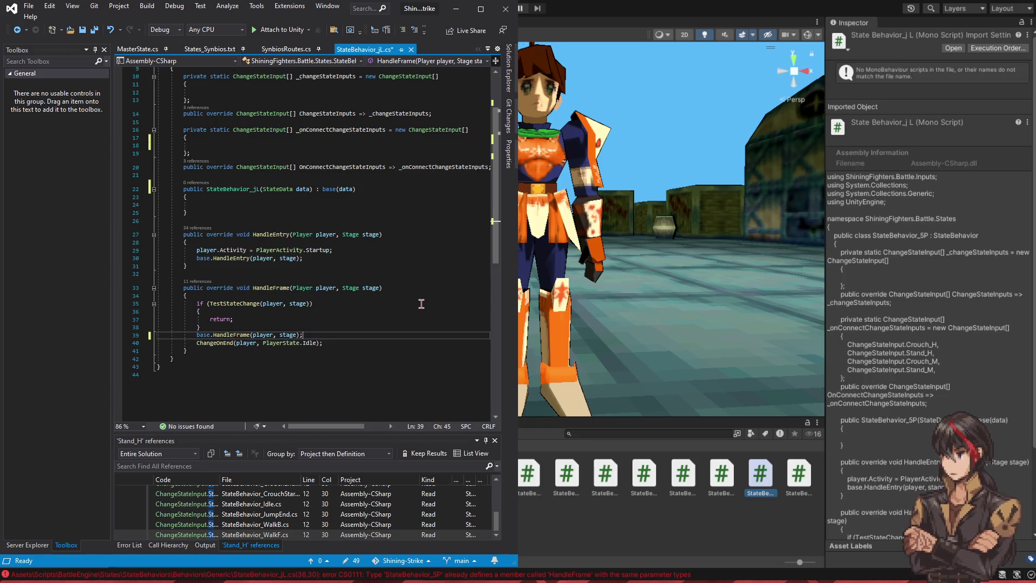
pyautogui.hotkey('shift', 'Down')
pyautogui.press('Delete')
pyautogui.keyDown('ctrl'); pyautogui.click(233, 334); pyautogui.keyUp('ctrl')
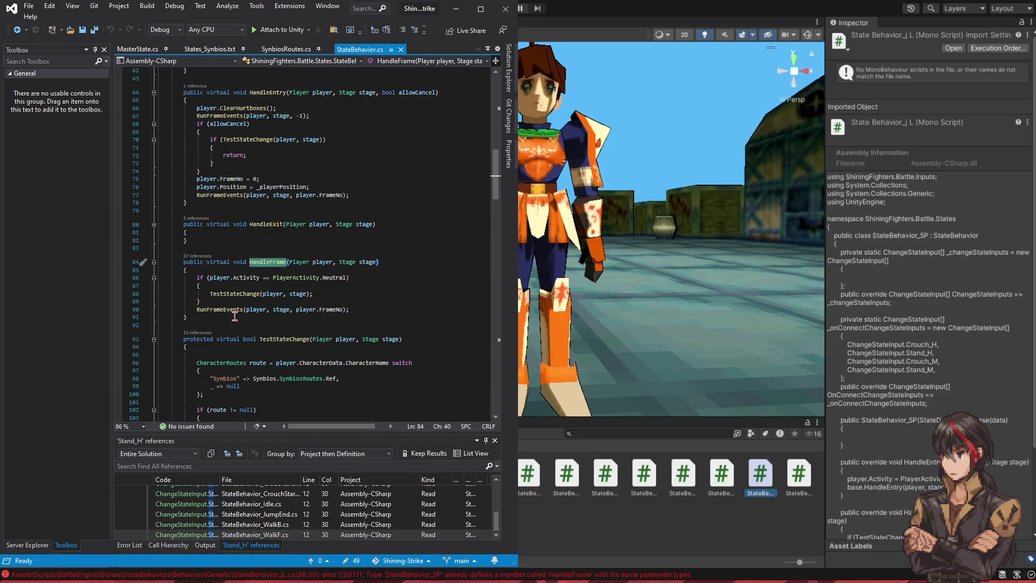
# Step: Return to StateBehavior_jL.cs, save it, and bring up PlayerVisual.cs
pyautogui.click(16, 30)
pyautogui.scroll(3, 371, 270)
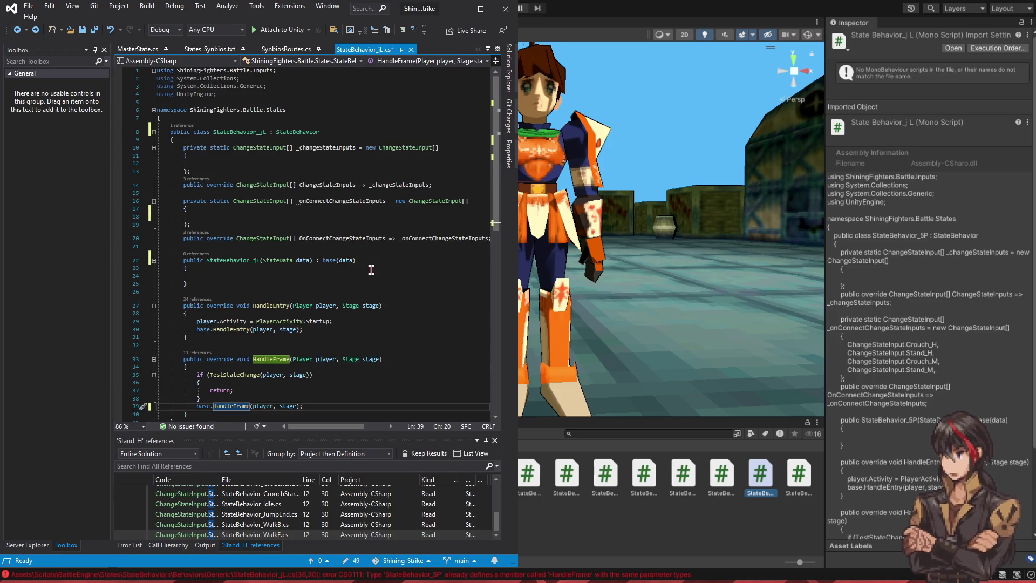
pyautogui.scroll(-2, 371, 269)
pyautogui.click(345, 359)
pyautogui.hotkey('ctrl', 's')
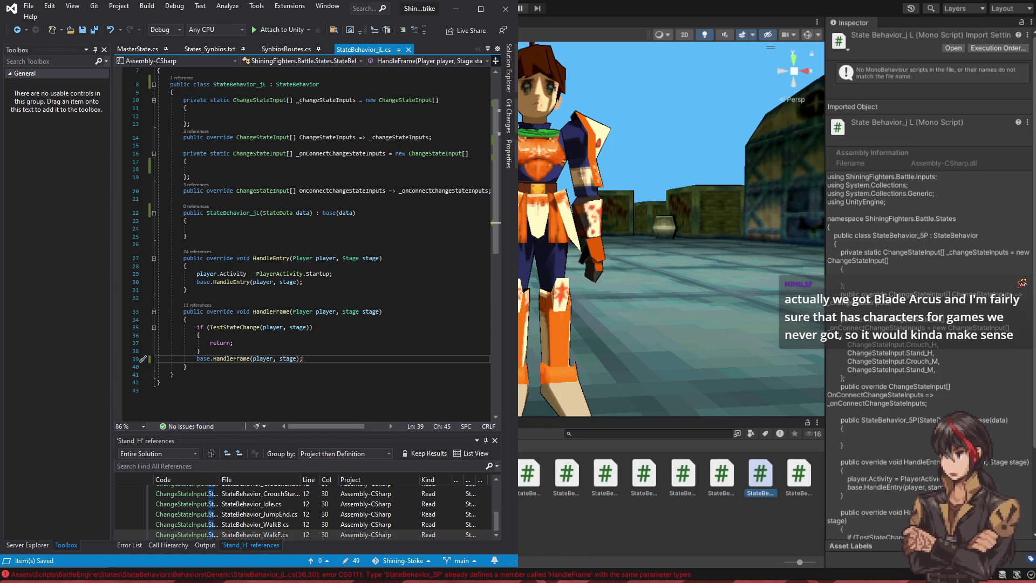
pyautogui.click(253, 344)
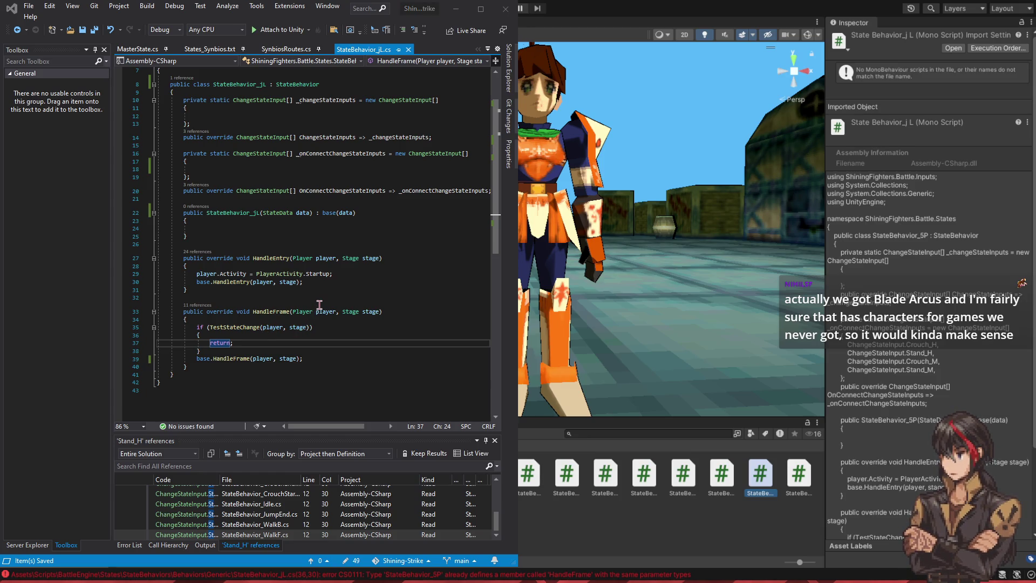
pyautogui.hotkey('ctrl', '-')
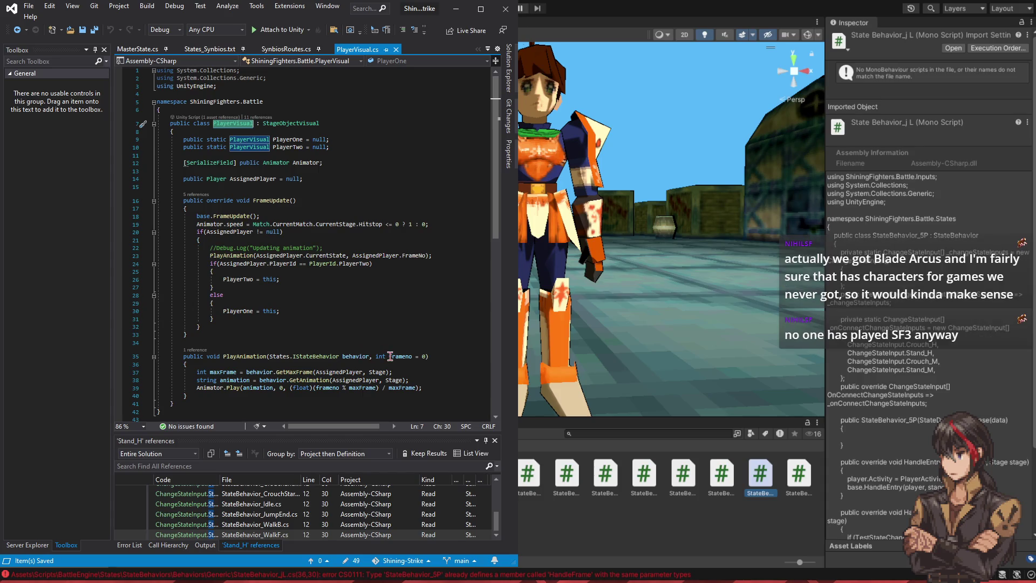
# Step: Wrap '% maxFrame' in /* */ in PlayerVisual's line-39 frame calculation
pyautogui.click(376, 388)
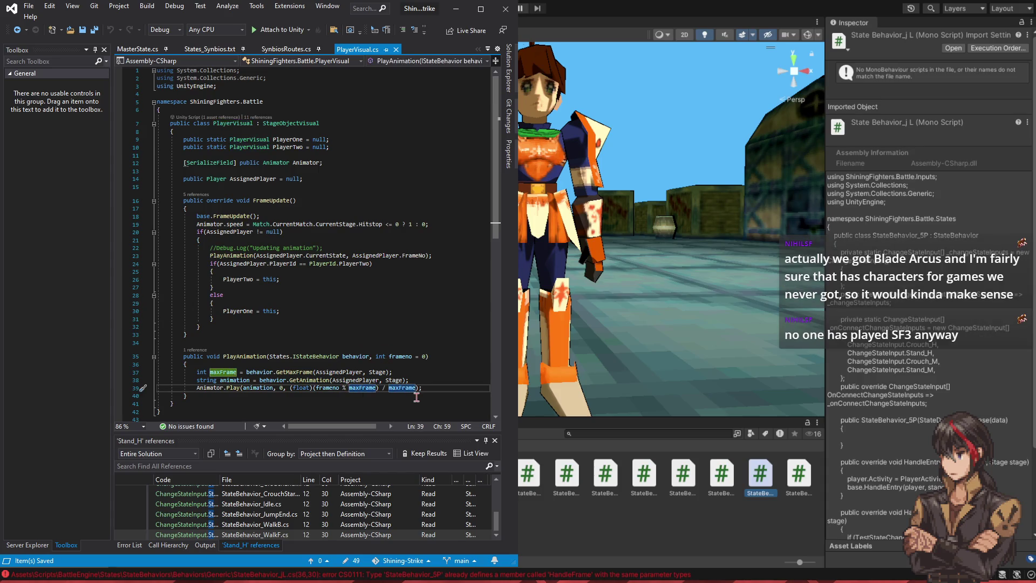
pyautogui.press('Left')
pyautogui.press('Left')
pyautogui.write('/*')
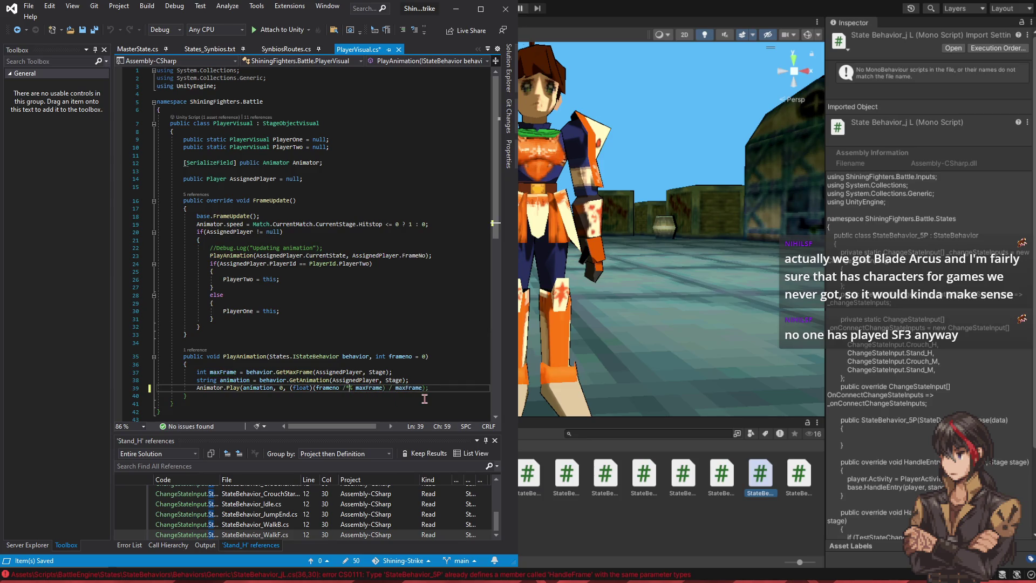
pyautogui.press('Right')
pyautogui.write('*/')
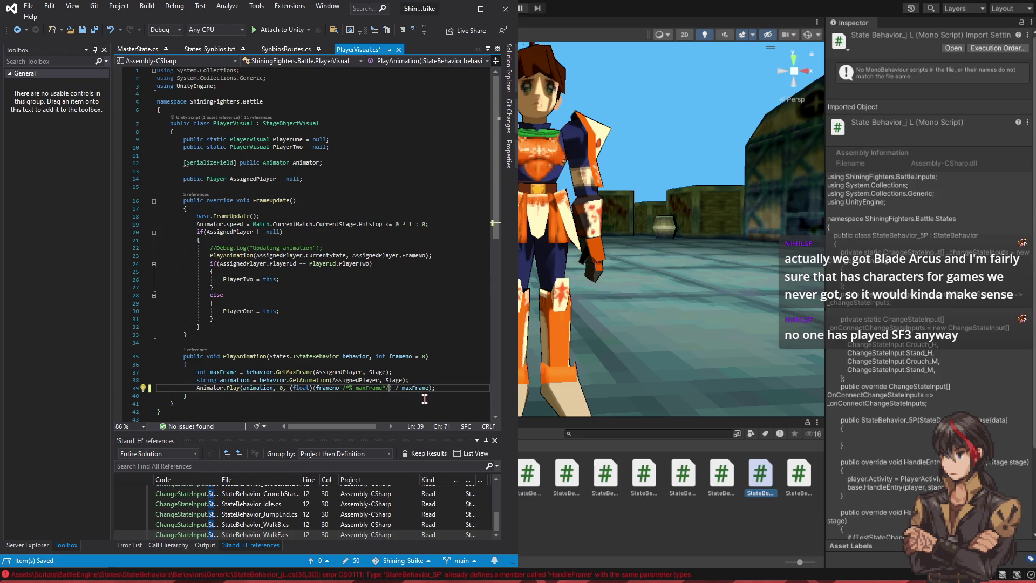
# Step: Go back through StateBehavior_jL.cs and bring up PlayerStateUtils.cs
pyautogui.hotkey('ctrl', 'Tab')
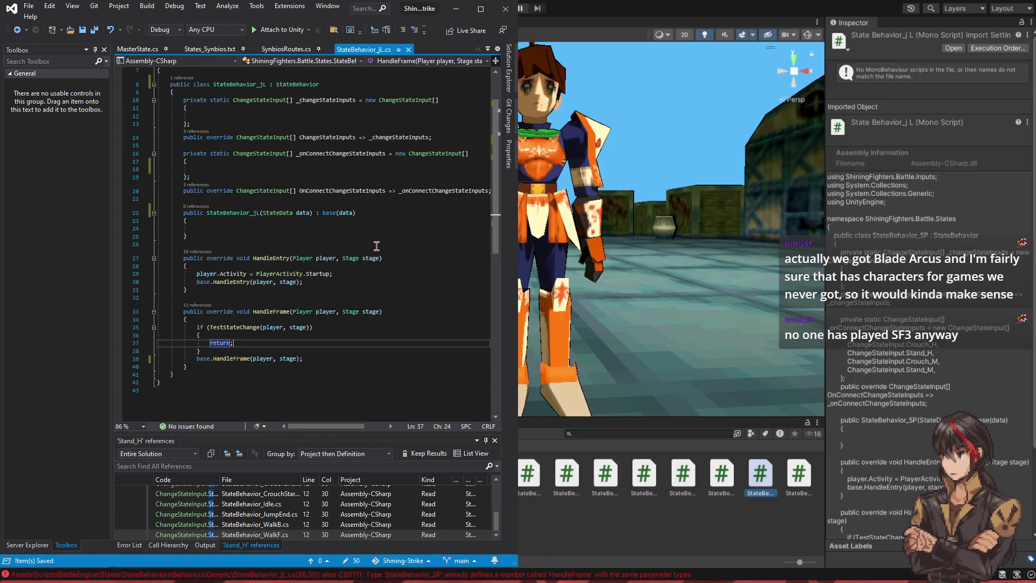
pyautogui.click(350, 160)
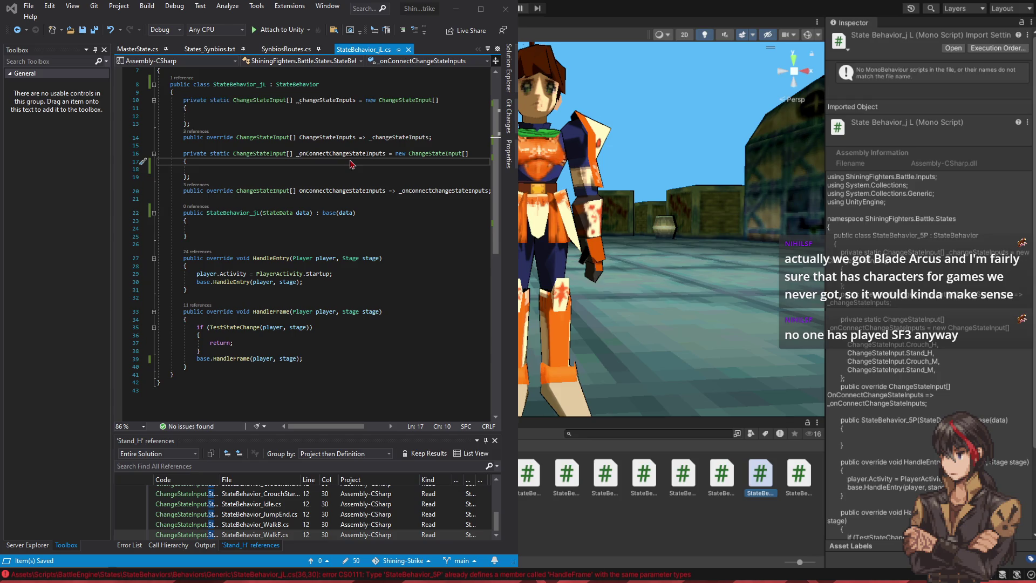
pyautogui.hotkey('ctrl', '-')
pyautogui.scroll(-9, 382, 251)
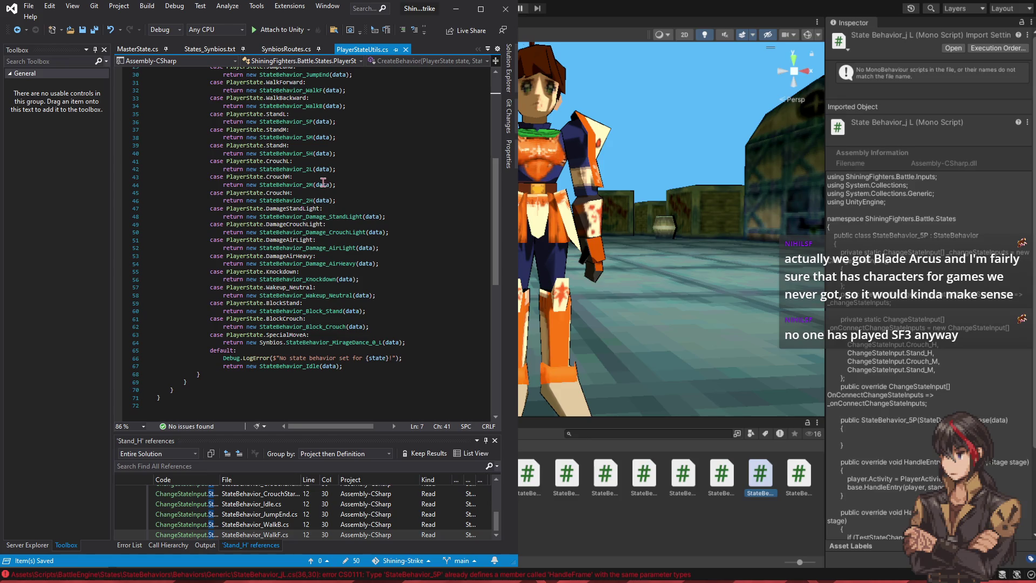
# Step: Add 'case PlayerState.JumpL: return new StateBehavior_jL(data);' after CrouchH and save PlayerStateUtils.cs
pyautogui.scroll(2, 382, 251)
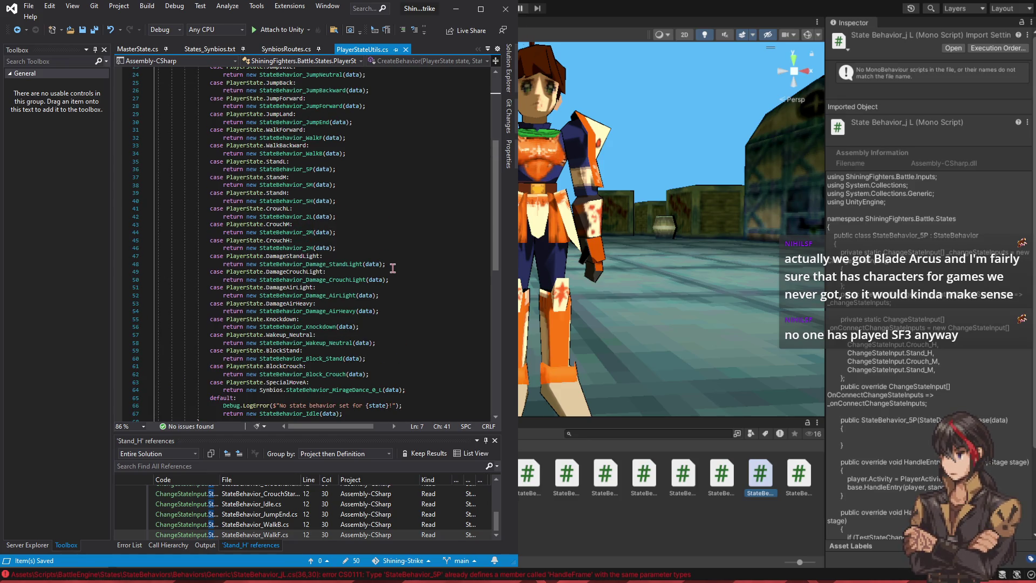
pyautogui.click(393, 266)
pyautogui.click(391, 272)
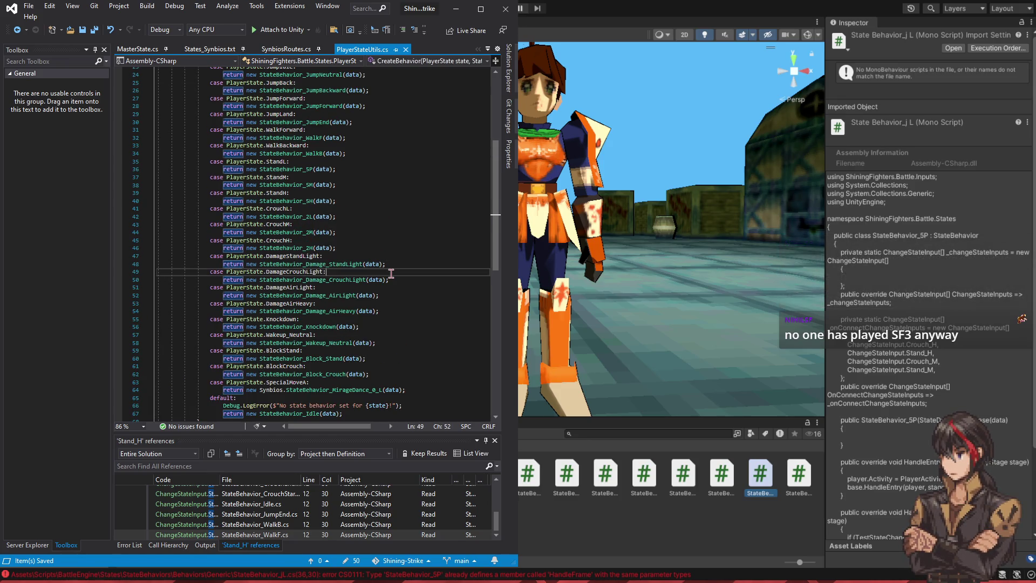
pyautogui.click(389, 247)
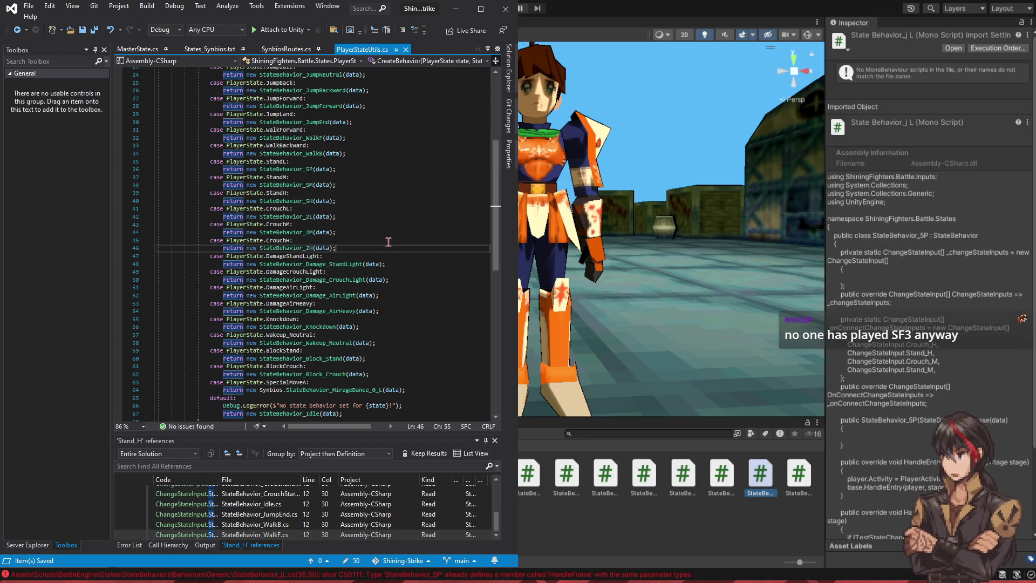
pyautogui.press('Return')
pyautogui.write('case PlayerState.j')
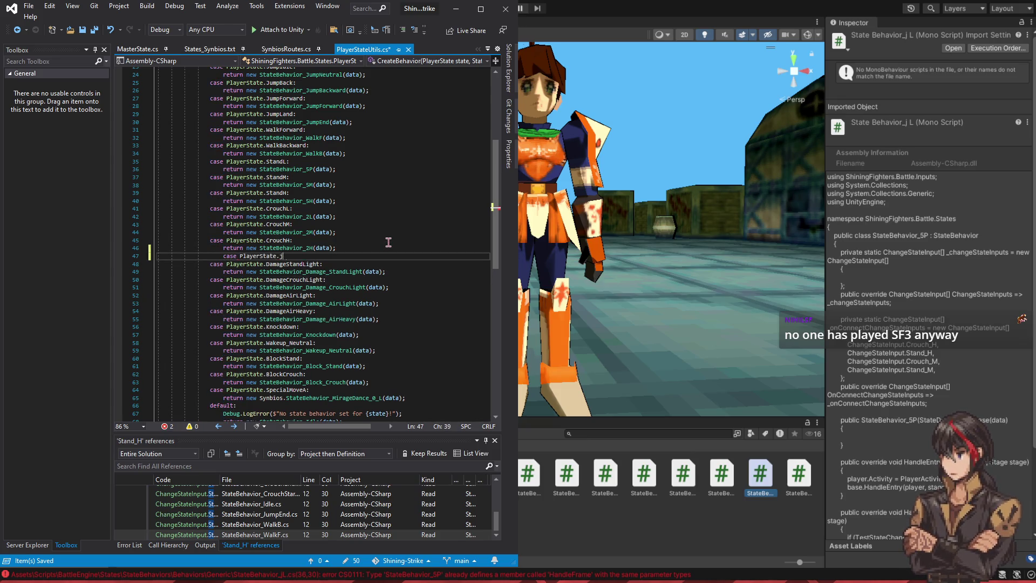
pyautogui.write('umpL:')
pyautogui.press('Return')
pyautogui.write('return new jl')
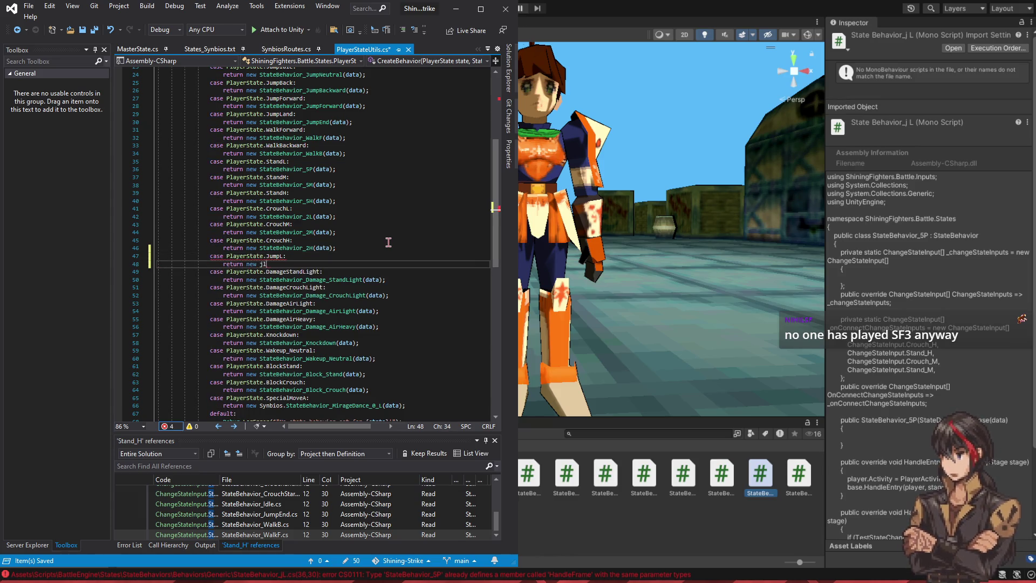
pyautogui.press('Tab')
pyautogui.write('(data);')
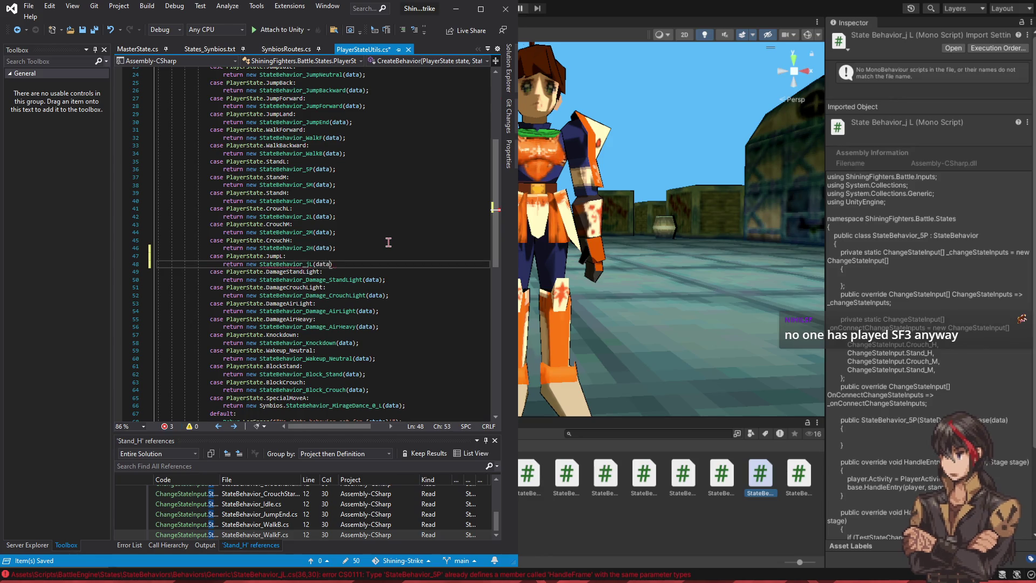
pyautogui.hotkey('ctrl', 's')
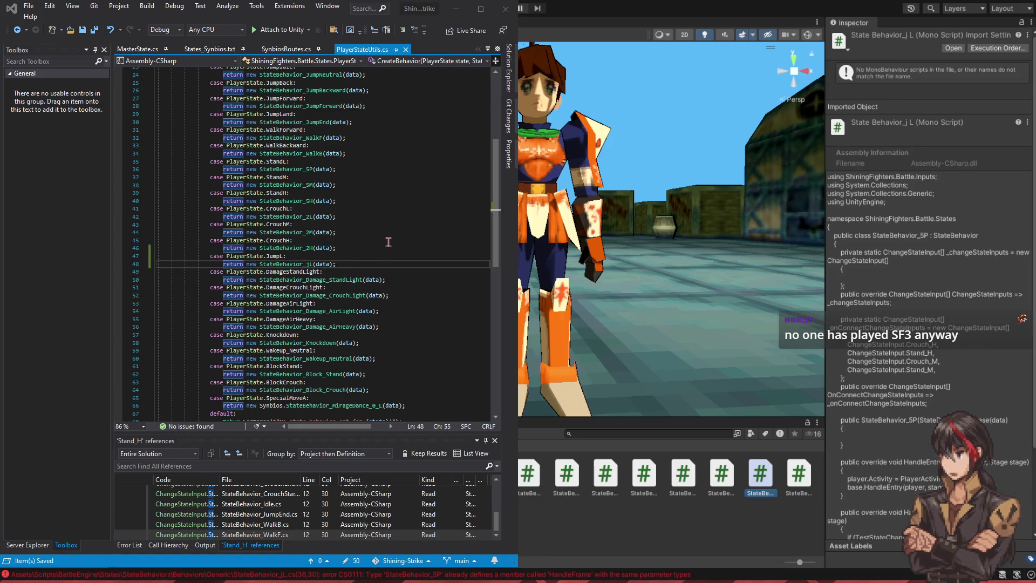
pyautogui.hotkey('ctrl', '-')
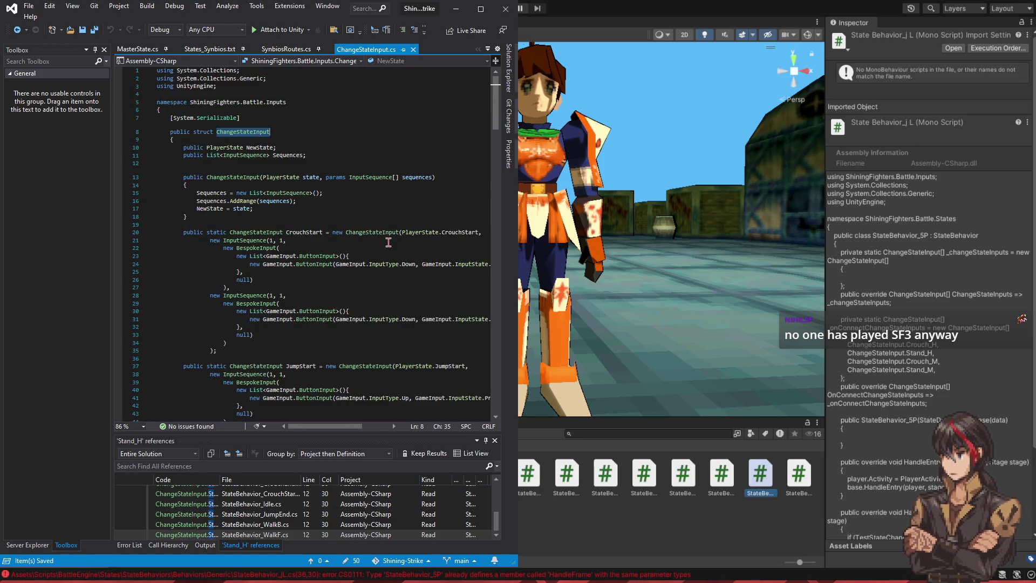
# Step: Duplicate the Stand_L input definition block in ChangeStateInput.cs
pyautogui.scroll(-3, 366, 238)
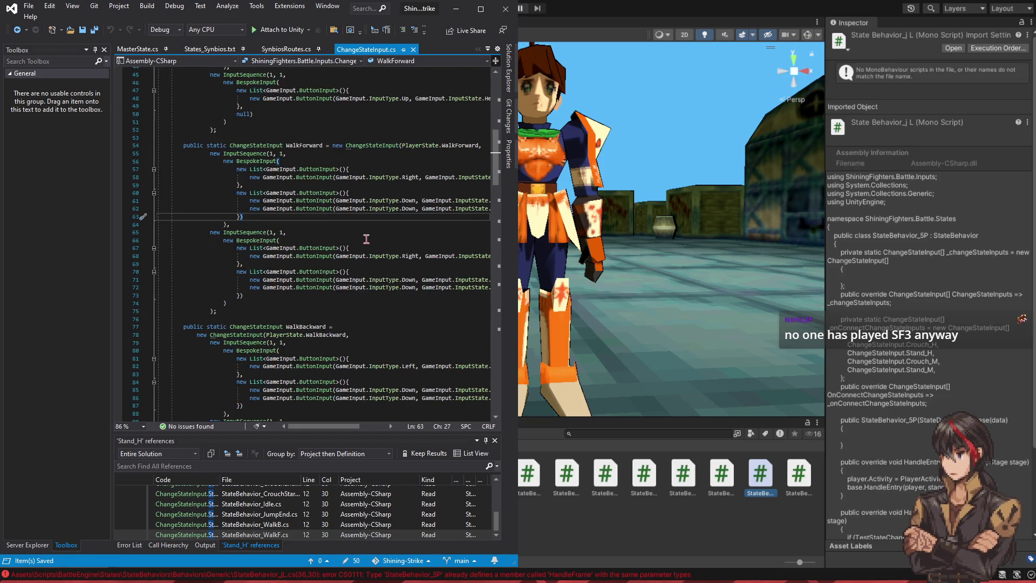
pyautogui.hotkey('ctrl', 'f')
pyautogui.write('5')
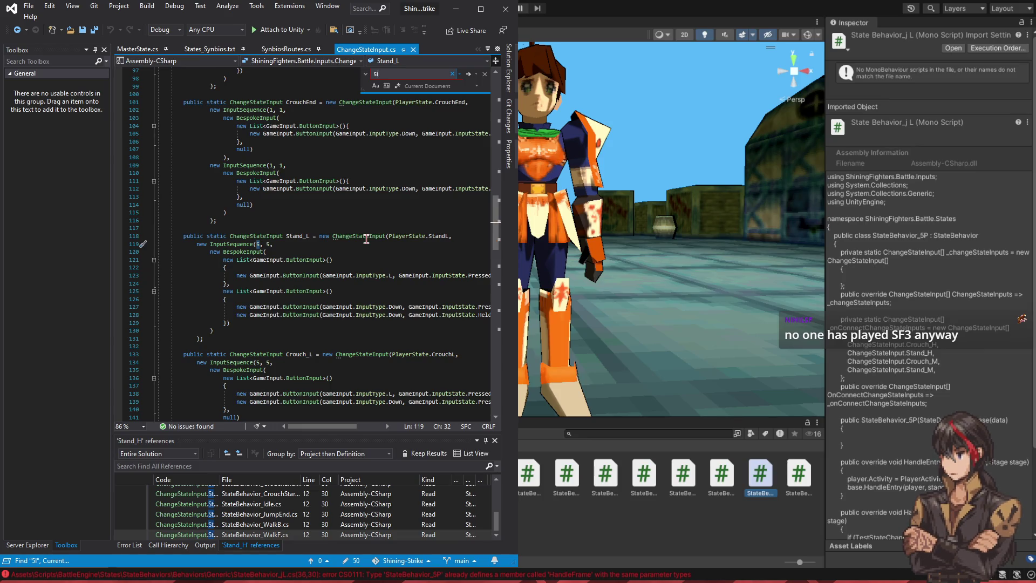
pyautogui.moveTo(217, 338); pyautogui.dragTo(232, 230)
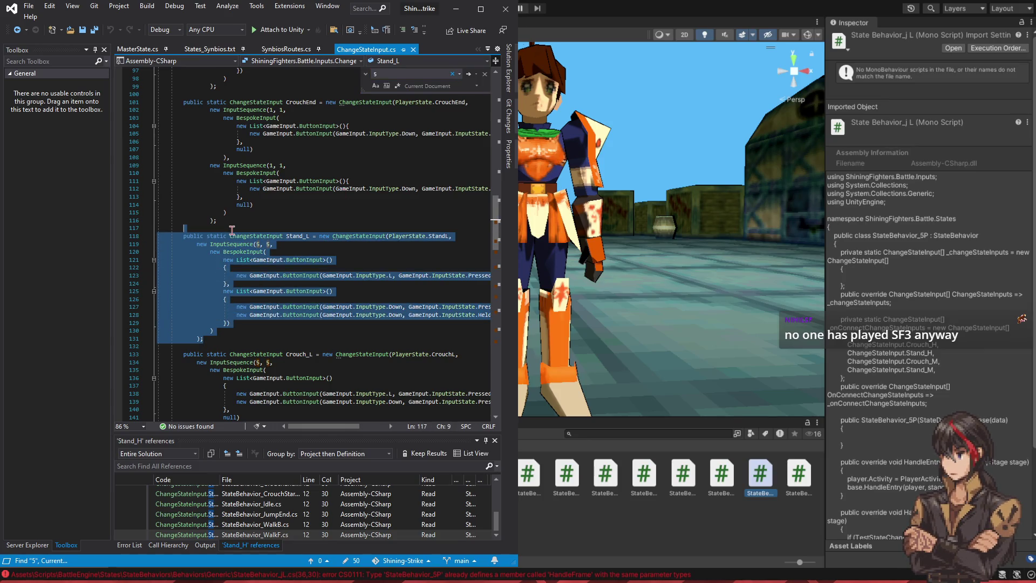
pyautogui.hotkey('ctrl', 'c')
pyautogui.click(232, 339)
pyautogui.hotkey('ctrl', 'v')
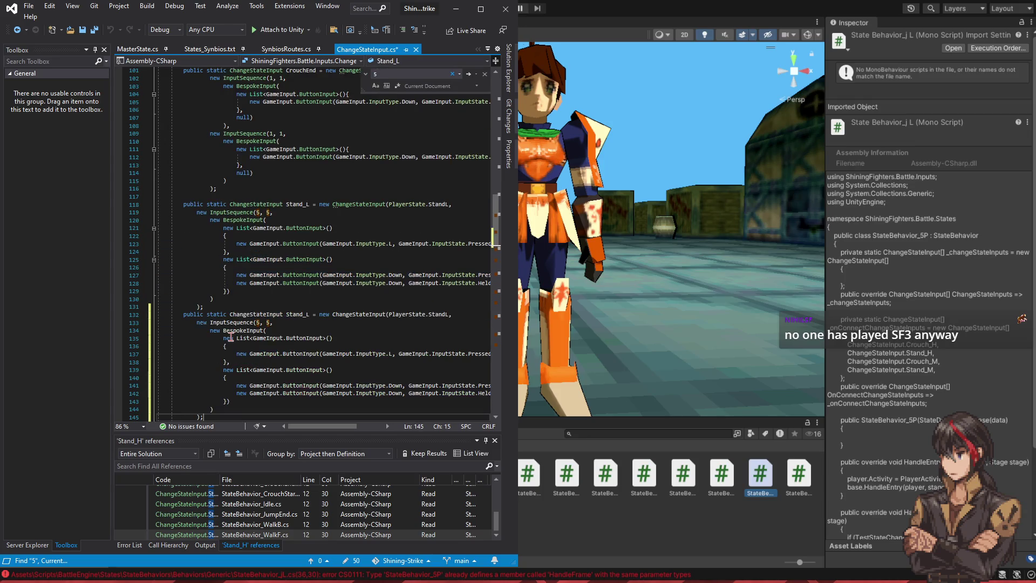
pyautogui.click(238, 305)
pyautogui.press('Return')
# Step: Rename the copy to Jump_L and point it at PlayerState.JumpL
pyautogui.click(303, 323)
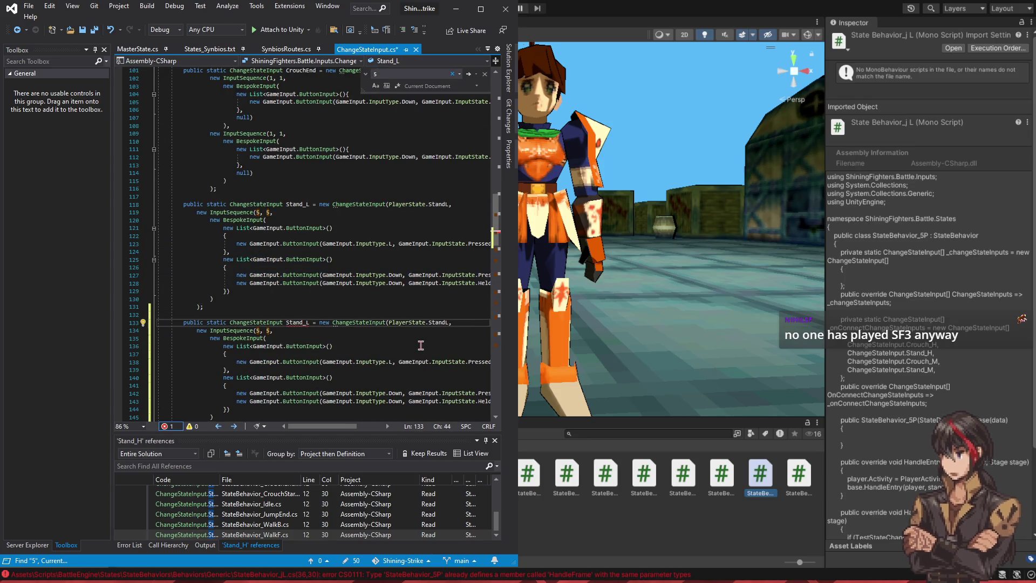
pyautogui.press('Left')
pyautogui.press('Left')
pyautogui.press('Left')
pyautogui.write('Jump_L')
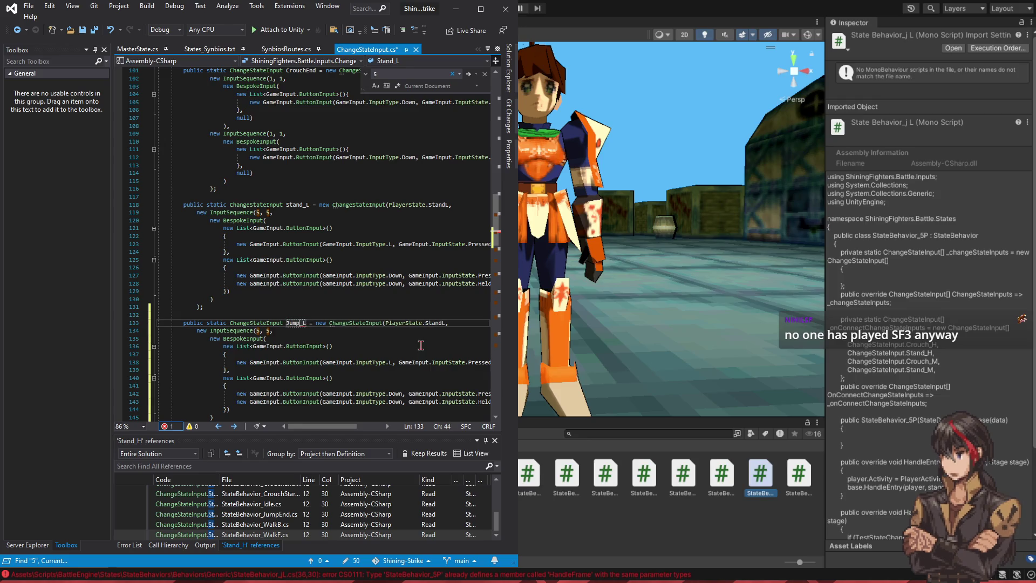
pyautogui.press('End')
pyautogui.press('Left')
pyautogui.press('Left')
pyautogui.hotkey('shift', 'Left')
pyautogui.hotkey('shift', 'Left')
pyautogui.hotkey('shift', 'Left')
pyautogui.write('Jump')
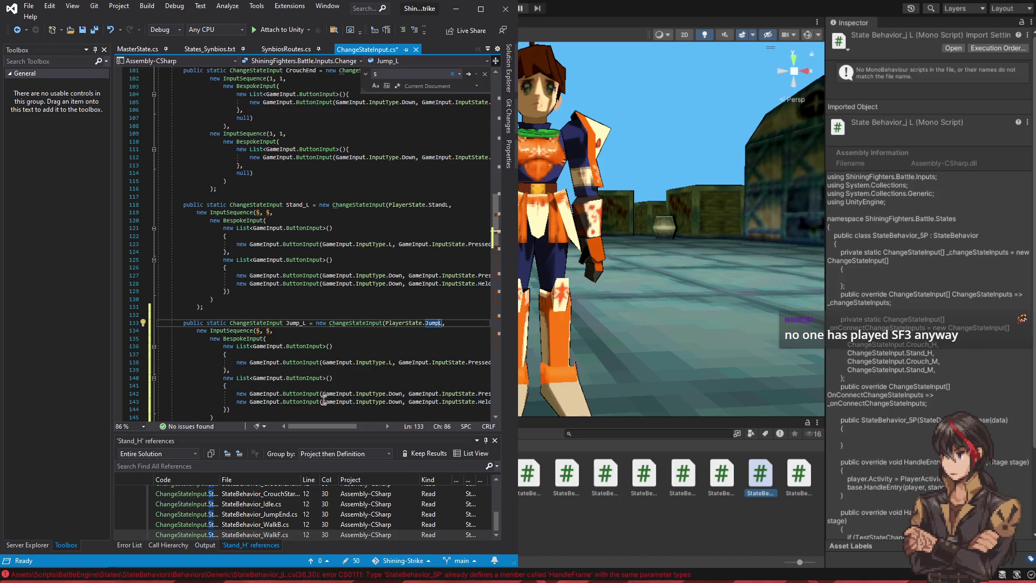
# Step: Replace Jump_L's second button list with null and save the file
pyautogui.hscroll(3, 323, 401)
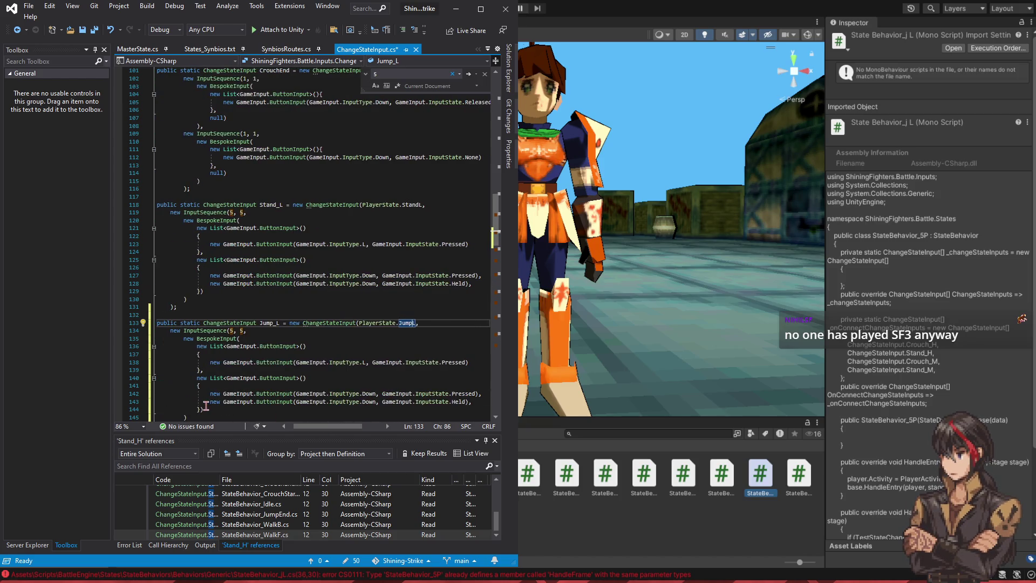
pyautogui.moveTo(202, 409)
pyautogui.mouseDown()
pyautogui.moveTo(162, 385)
pyautogui.moveTo(197, 378)
pyautogui.mouseUp()
pyautogui.write('nu')
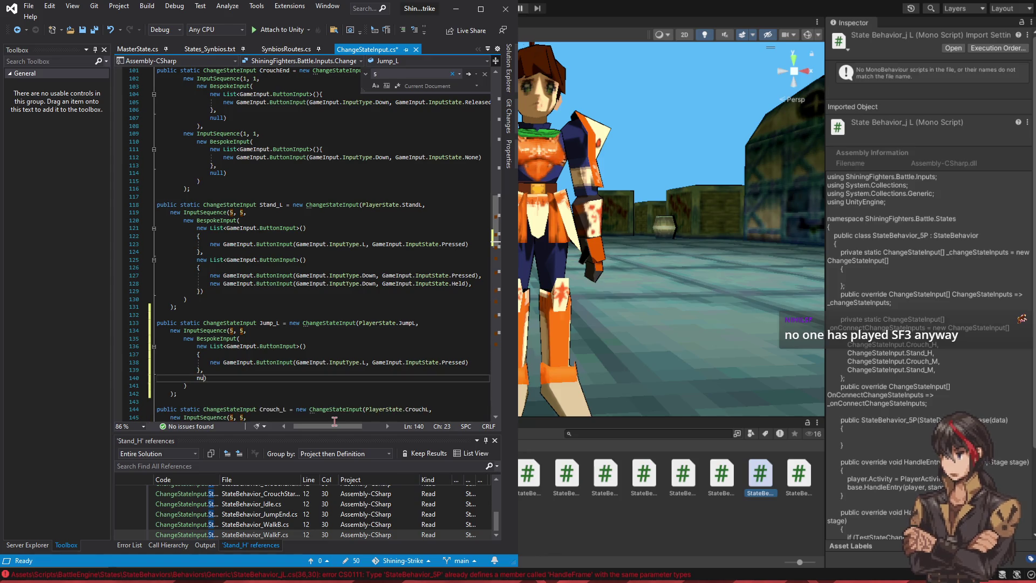
pyautogui.write('ll')
pyautogui.hotkey('ctrl', 's')
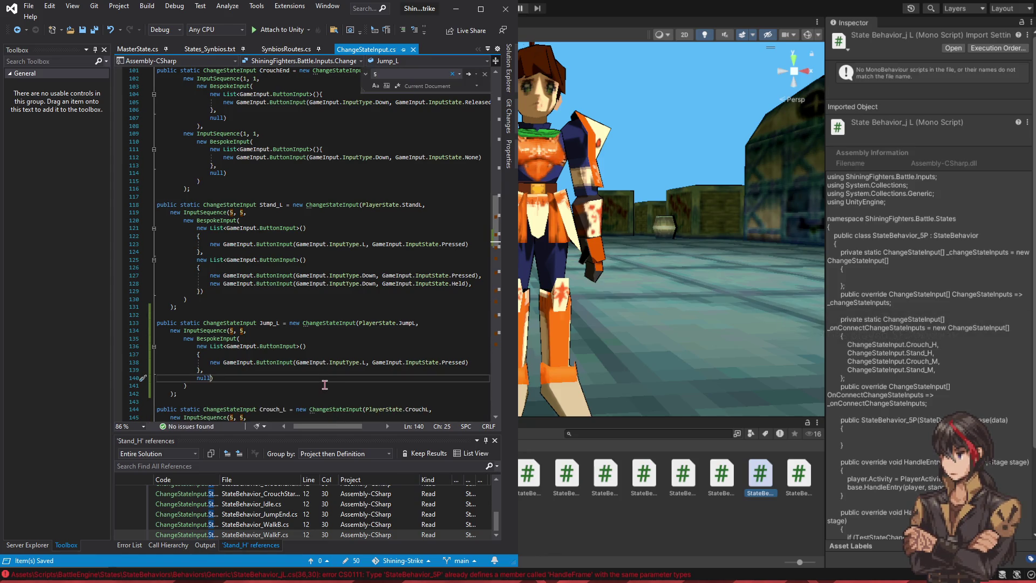
pyautogui.click(292, 172)
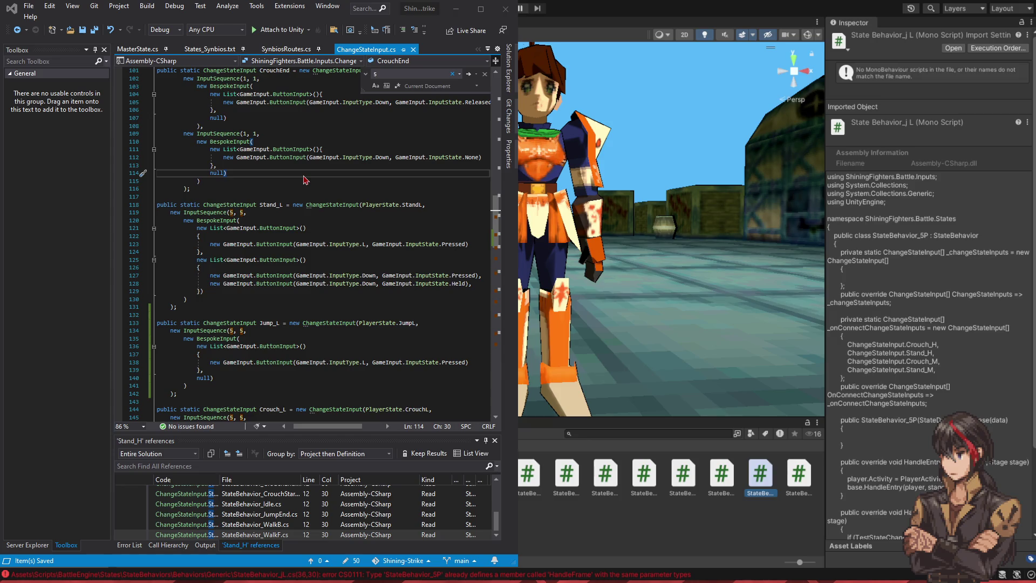
# Step: Review StateBehavior_JumpNeutral.cs, then go to TestStateChange's definition from its HandleEntry call
pyautogui.scroll(-1, 335, 138)
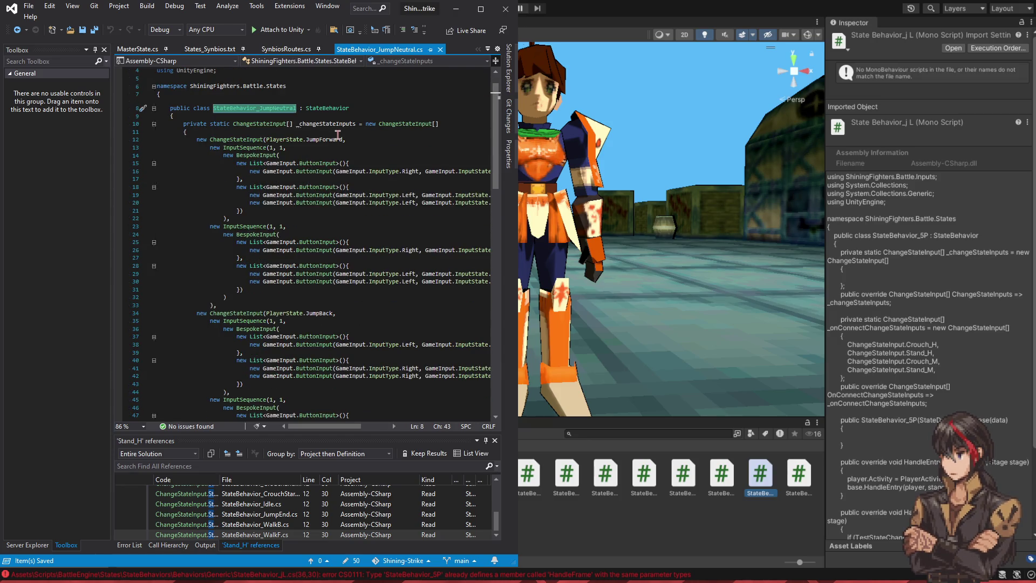
pyautogui.scroll(-10, 346, 141)
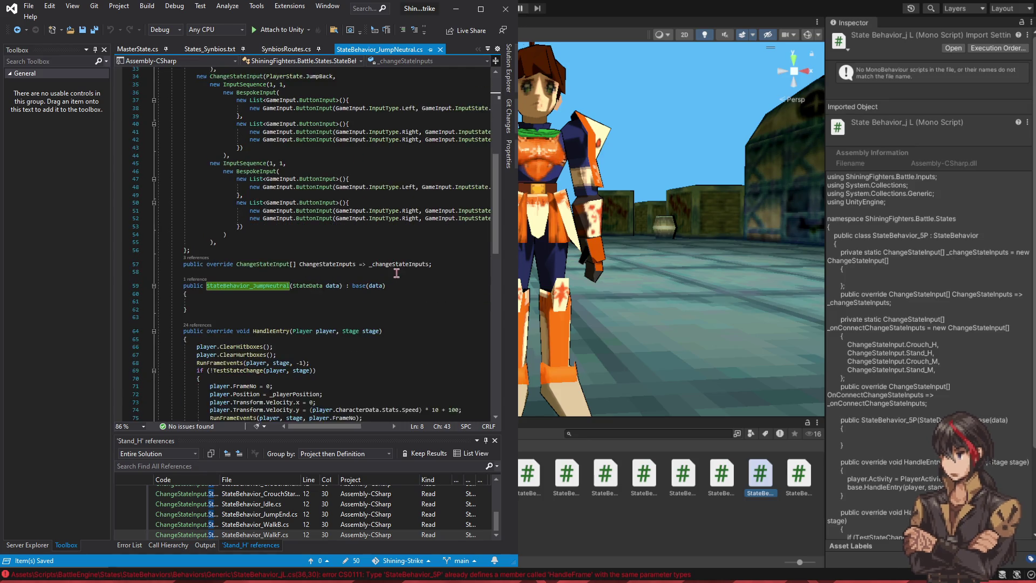
pyautogui.scroll(-5, 397, 274)
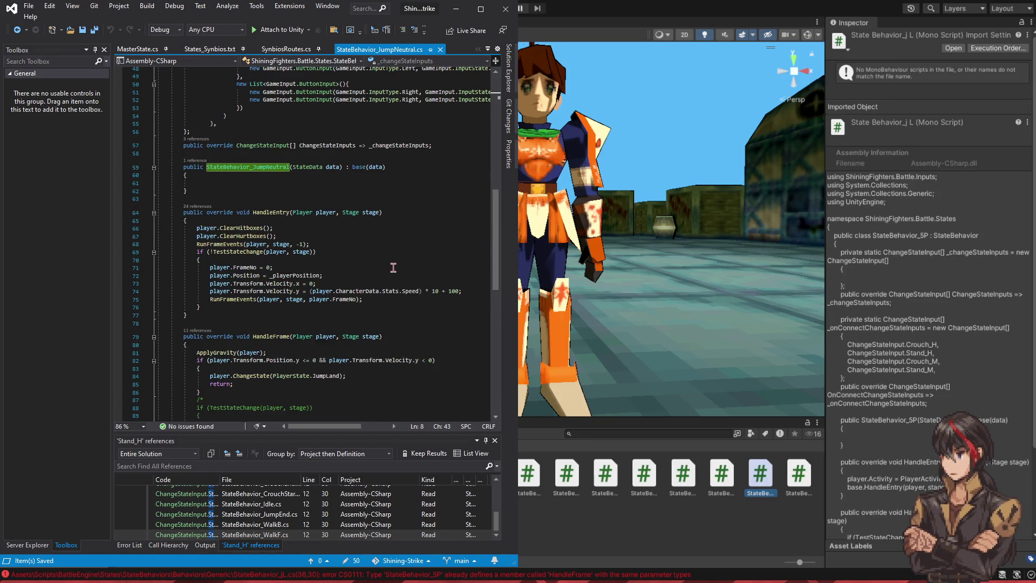
pyautogui.scroll(5, 393, 267)
pyautogui.scroll(2, 395, 270)
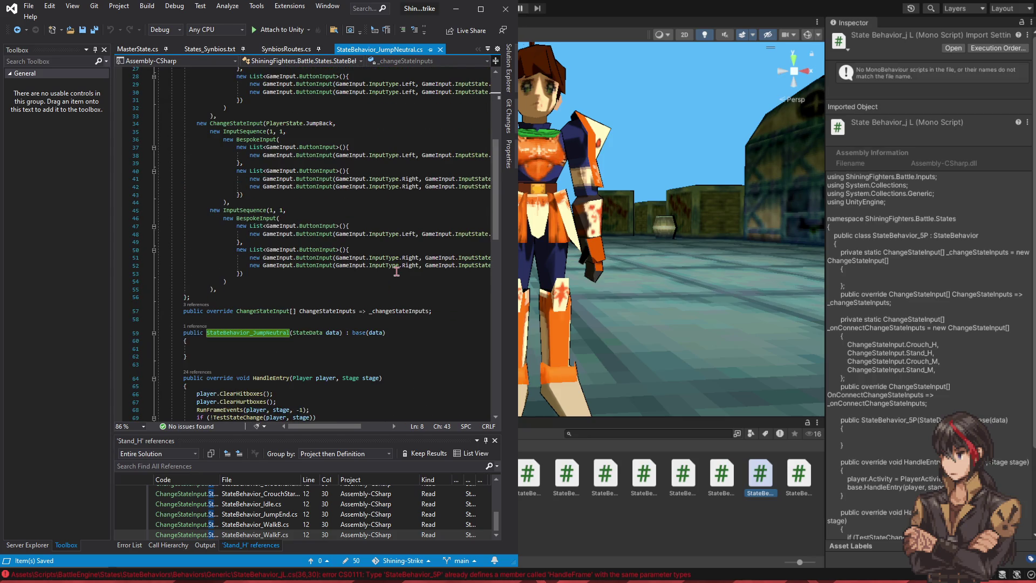
pyautogui.scroll(9, 410, 292)
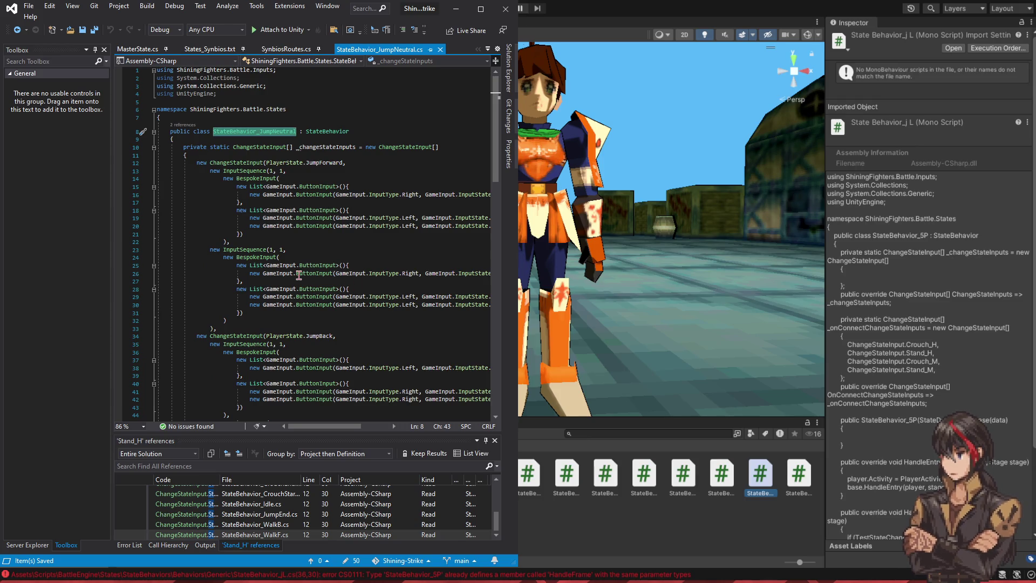
pyautogui.scroll(-18, 298, 274)
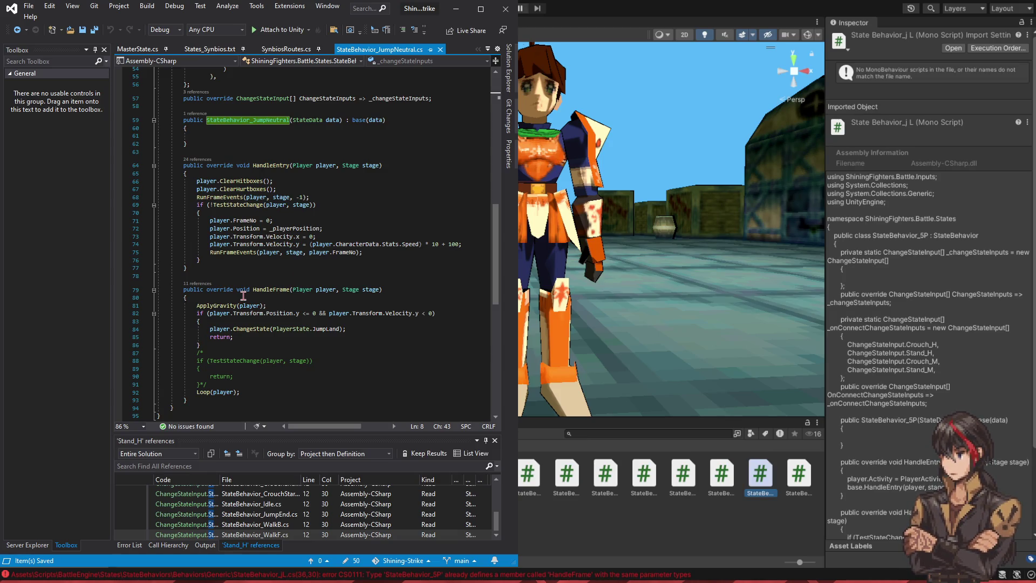
pyautogui.click(250, 205)
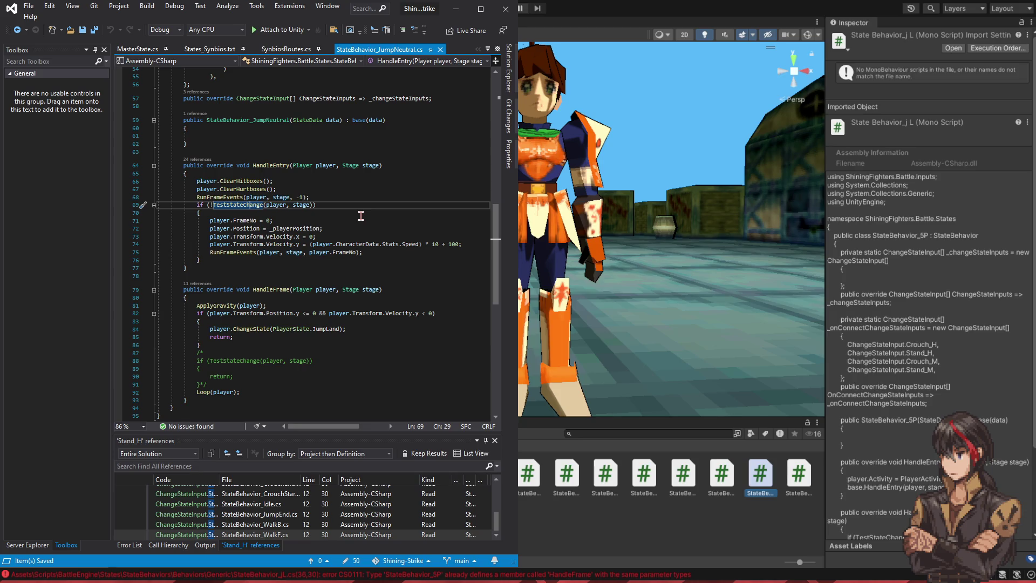
pyautogui.press('F12')
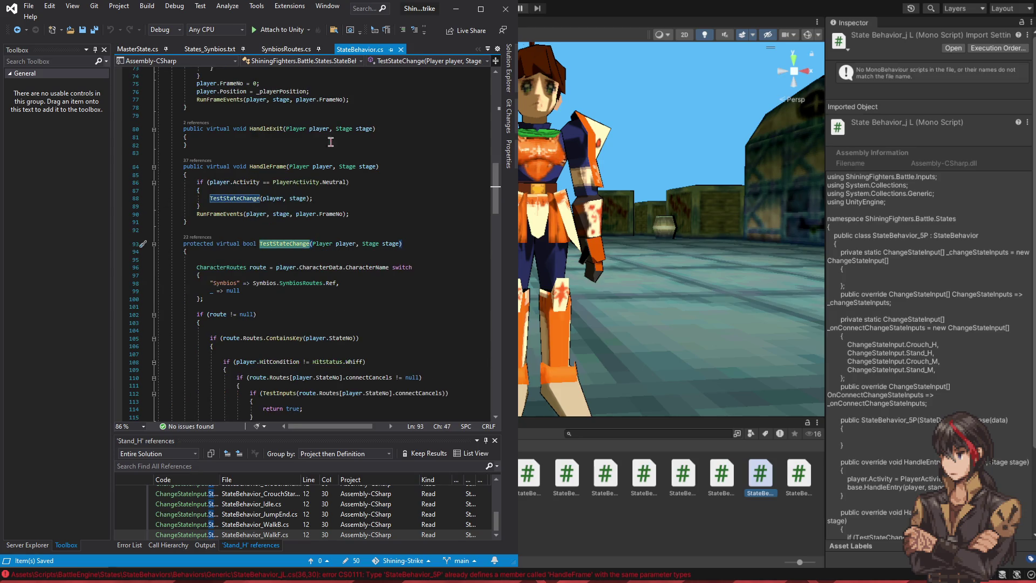
# Step: Copy the TestInput method (lines 148–159) from StateBehavior.cs and return to StateBehavior_JumpNeutral.cs
pyautogui.scroll(-2, 293, 260)
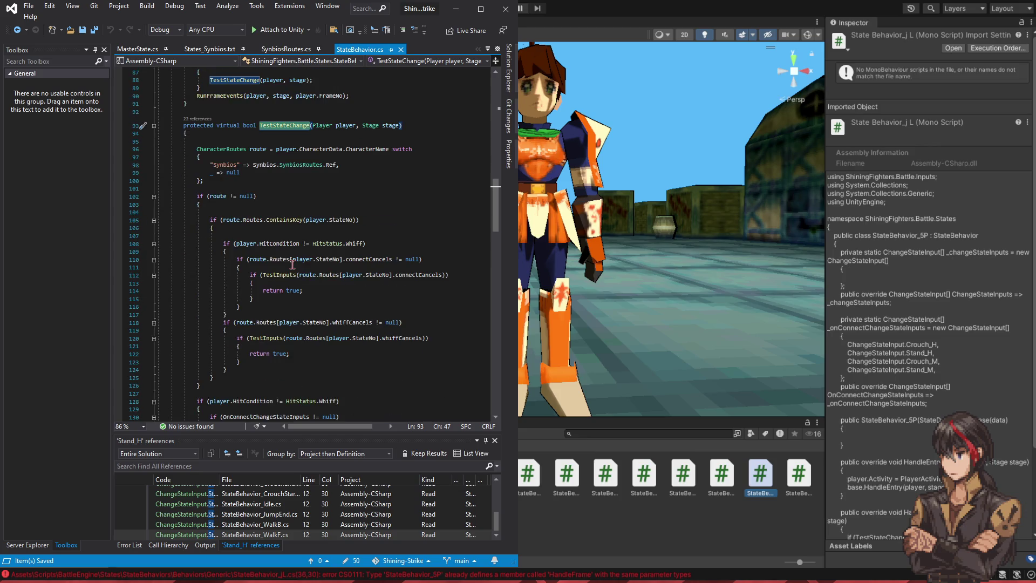
pyautogui.scroll(-10, 292, 259)
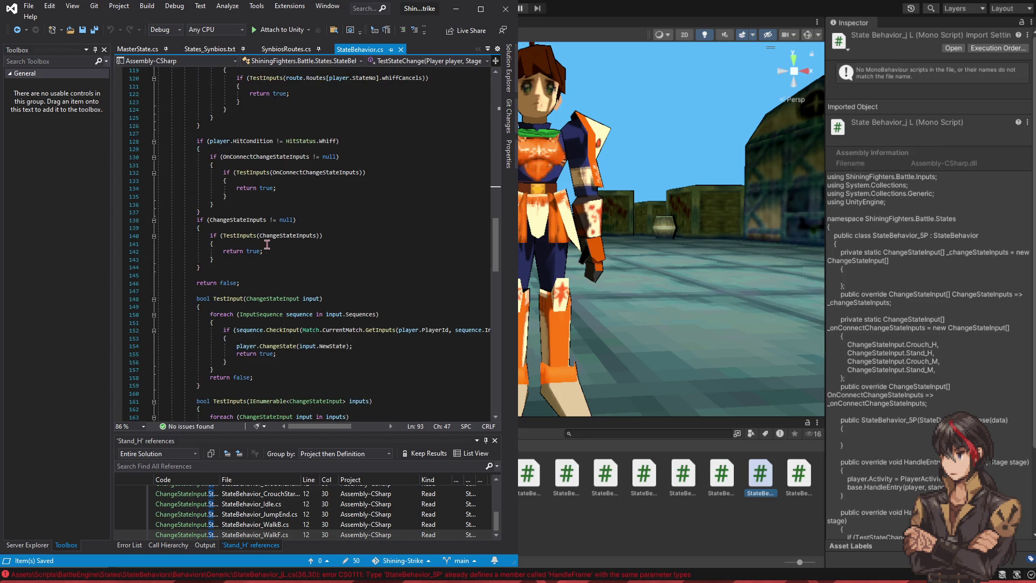
pyautogui.scroll(-5, 267, 248)
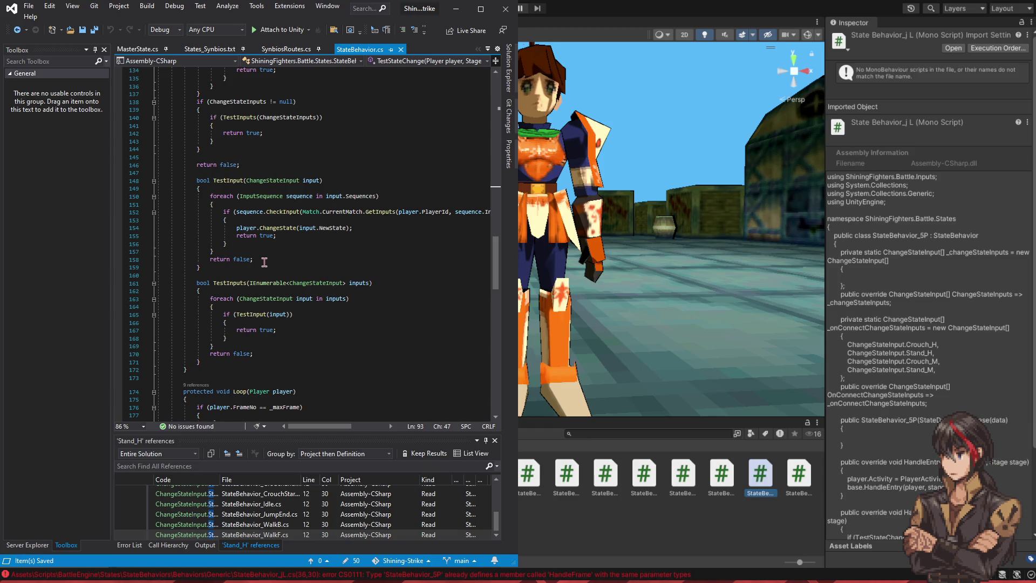
pyautogui.click(265, 260)
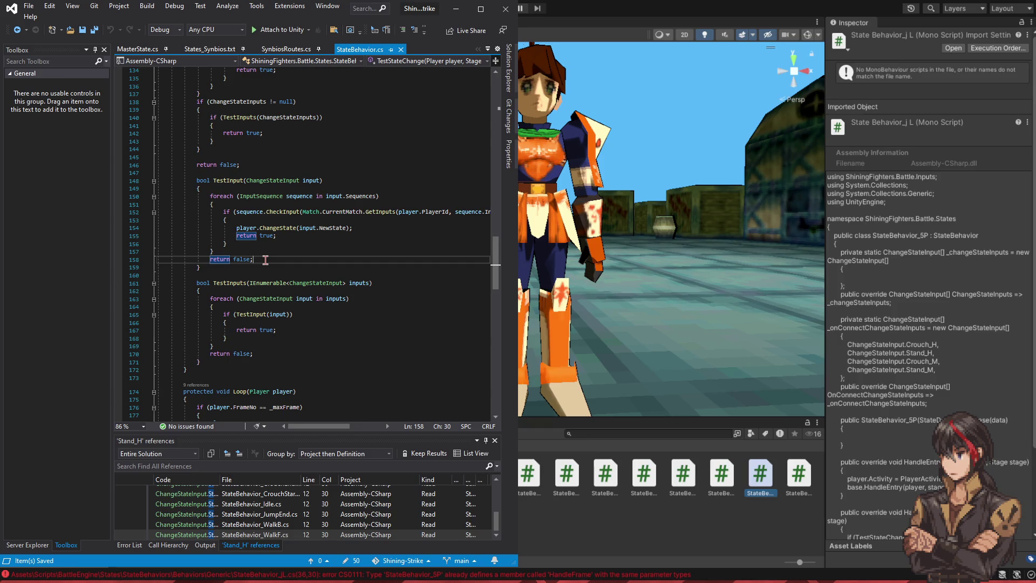
pyautogui.click(259, 268)
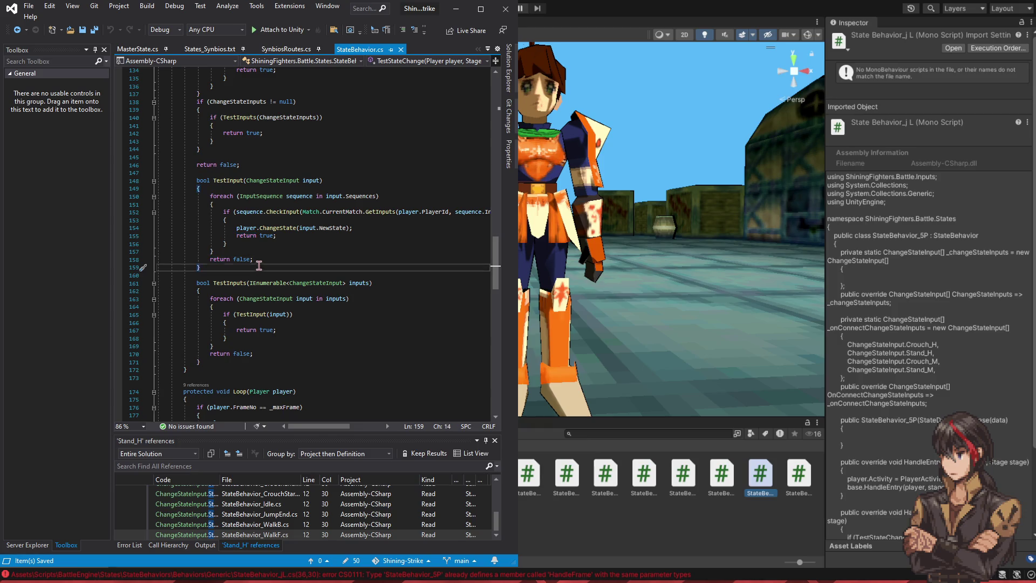
pyautogui.moveTo(260, 267); pyautogui.dragTo(214, 180)
pyautogui.hotkey('ctrl', '-')
pyautogui.scroll(10, 331, 252)
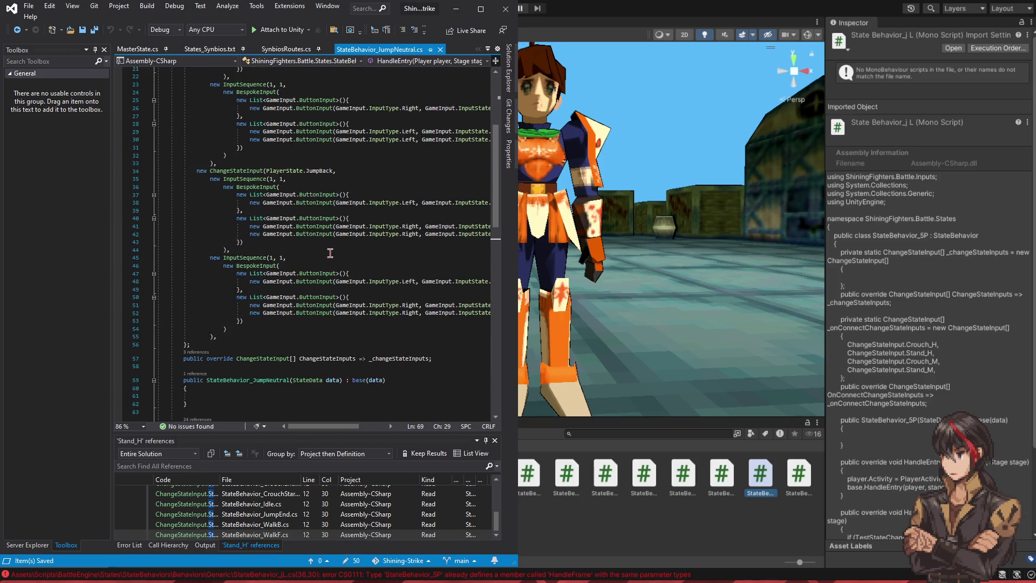
# Step: Open a new line after RunFrameEvents in JumpNeutral's HandleEntry and begin an empty if() check
pyautogui.scroll(-9, 329, 250)
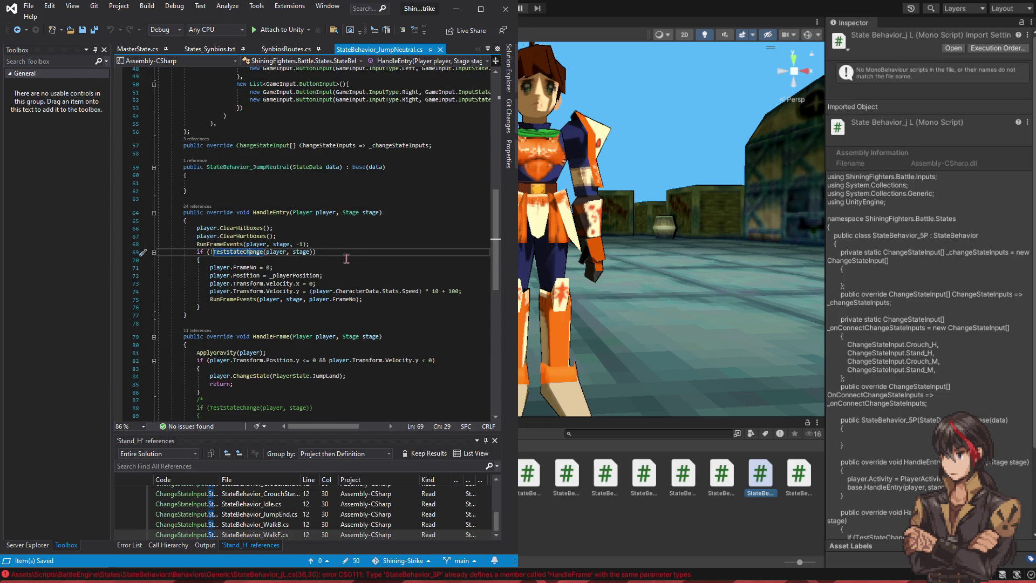
pyautogui.click(337, 245)
pyautogui.press('Return')
pyautogui.write('if()')
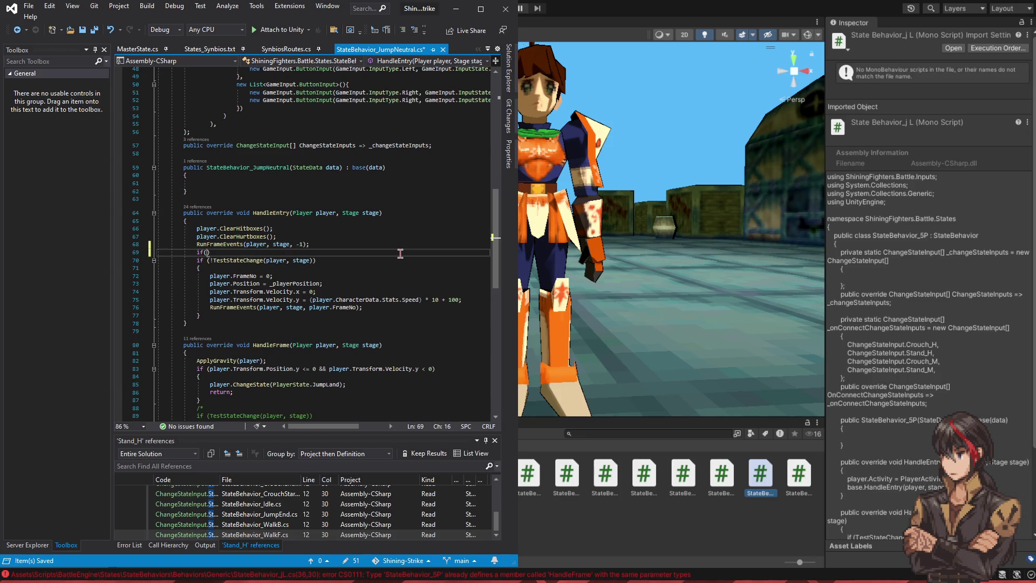
pyautogui.hotkey('ctrl', 'v')
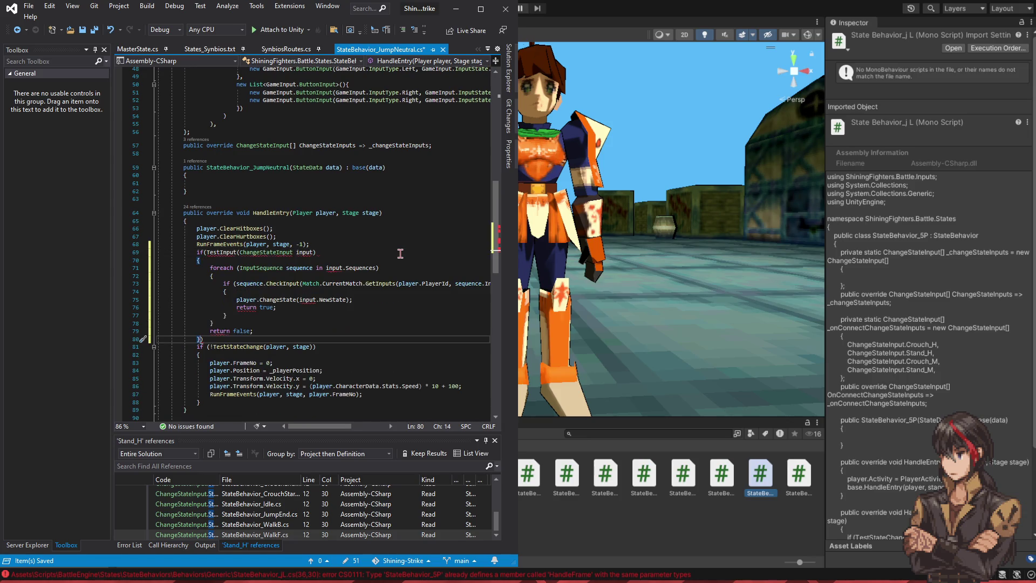
pyautogui.hotkey('ctrl', 'z')
pyautogui.write('Testi')
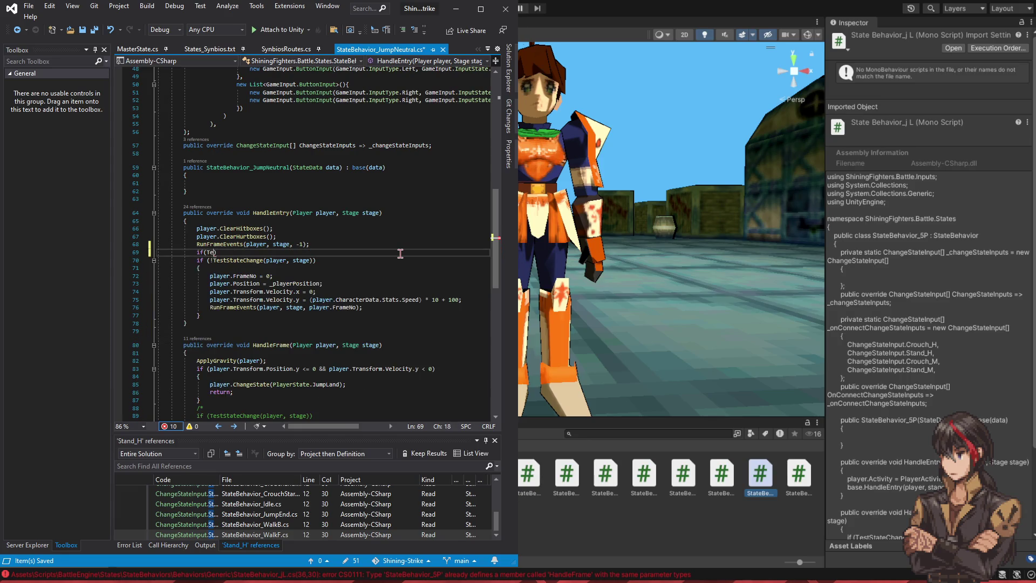
pyautogui.press('BackSpace')
pyautogui.press('BackSpace')
pyautogui.press('BackSpace')
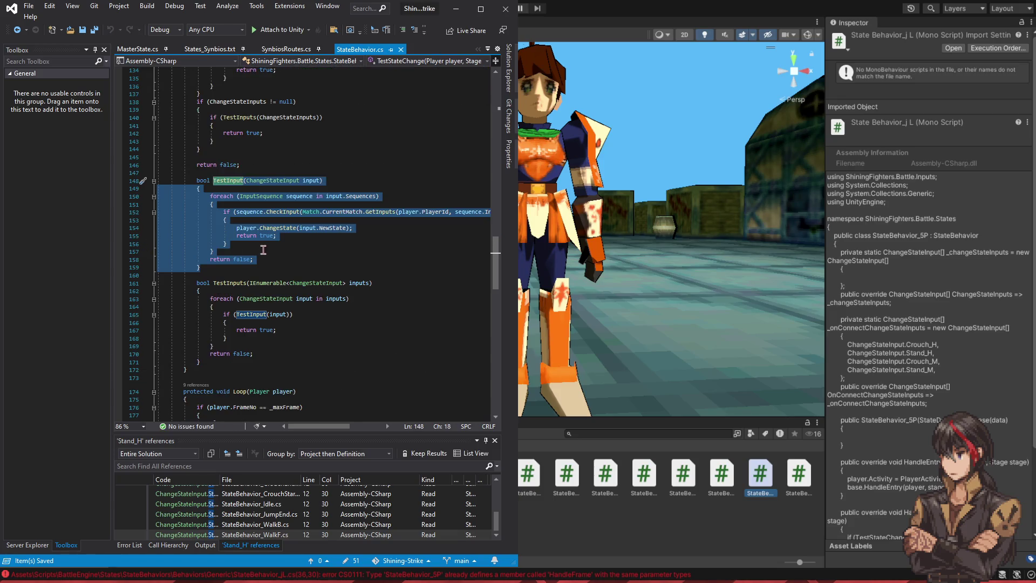
# Step: Move TestInput and TestInputs out of TestStateChange and make both methods protected
pyautogui.click(227, 266)
pyautogui.moveTo(227, 266); pyautogui.dragTo(236, 174)
pyautogui.moveTo(219, 360); pyautogui.dragTo(223, 175)
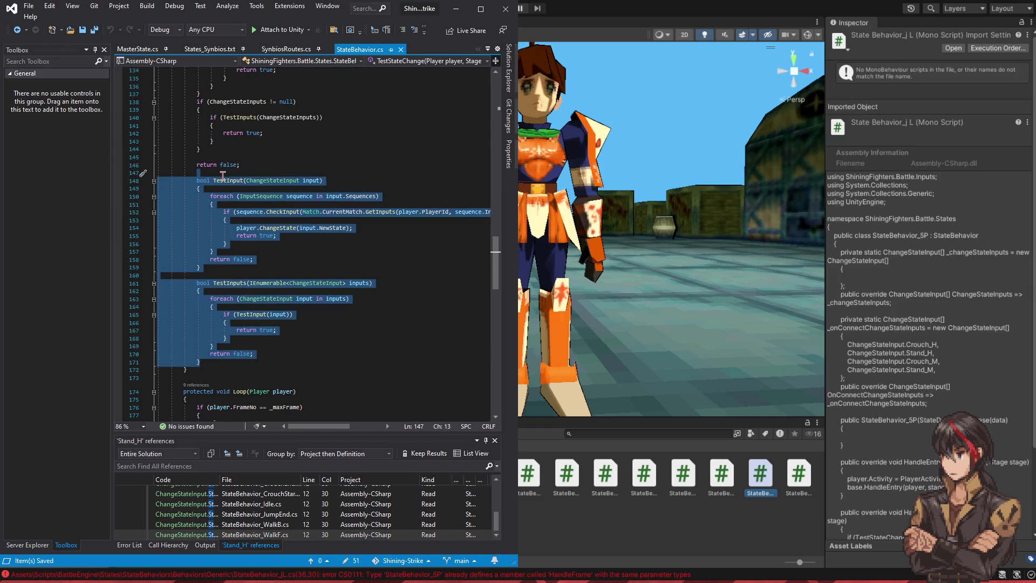
pyautogui.press('Delete')
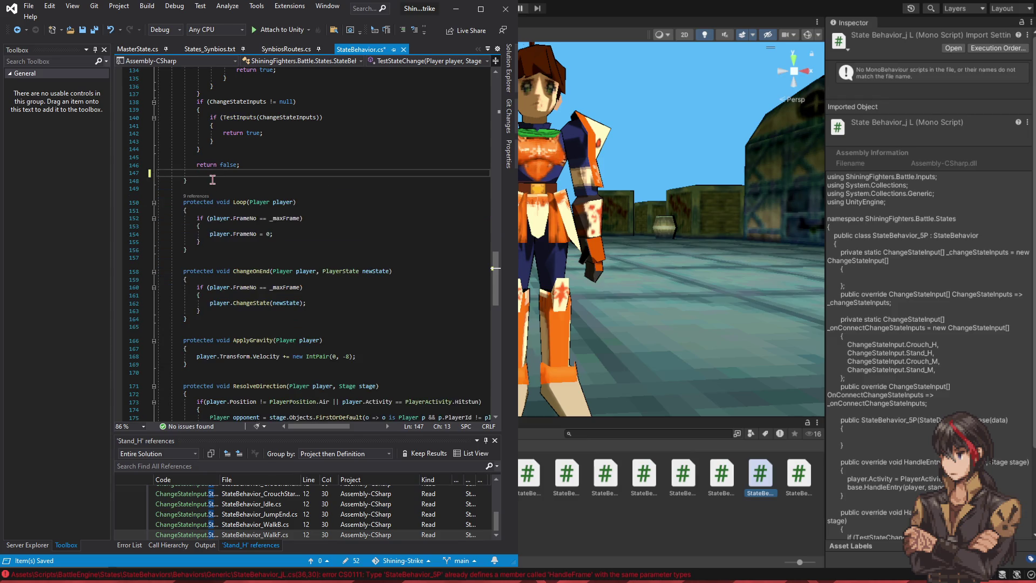
pyautogui.hotkey('ctrl', 'z')
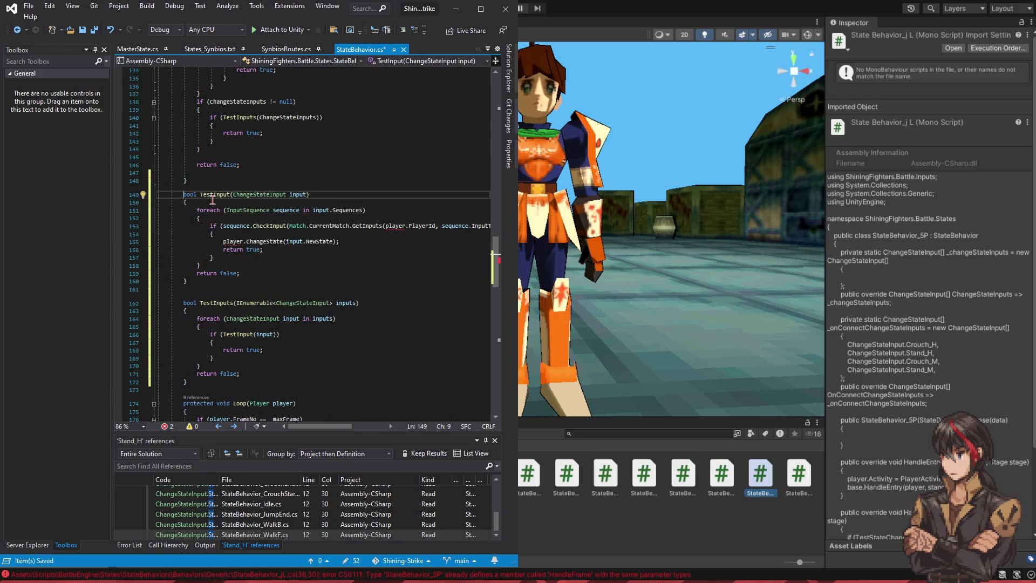
pyautogui.write('protected')
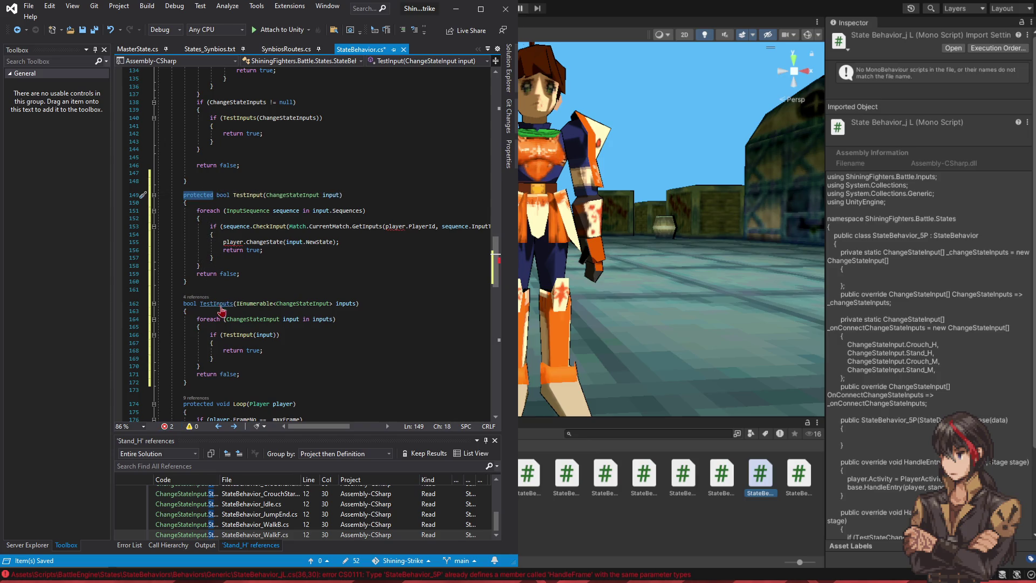
pyautogui.click(183, 303)
pyautogui.write('protected')
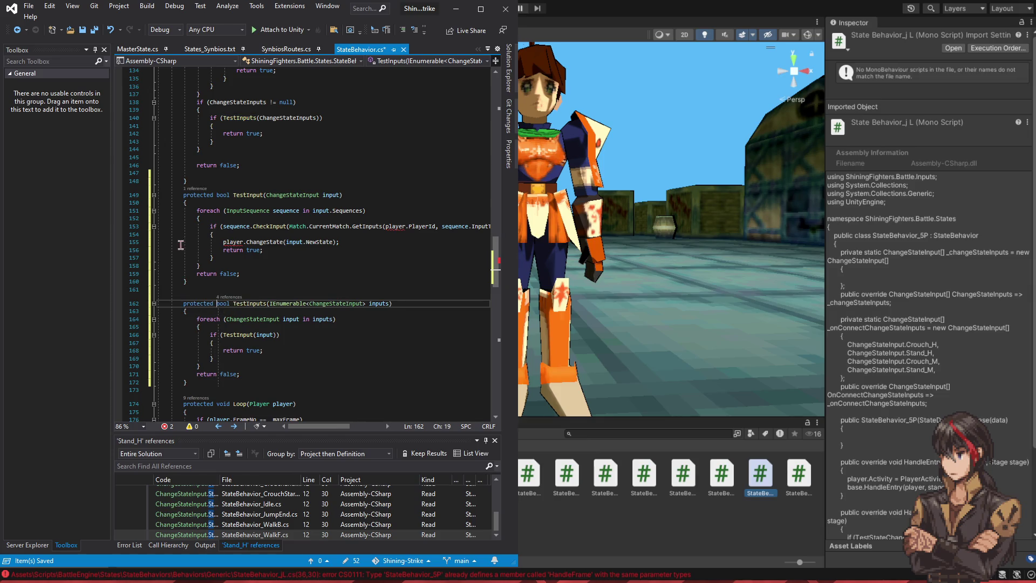
# Step: Add a Player player parameter to TestInput and TestInputs, passing player into the inner TestInput call
pyautogui.click(340, 195)
pyautogui.write(', Player player')
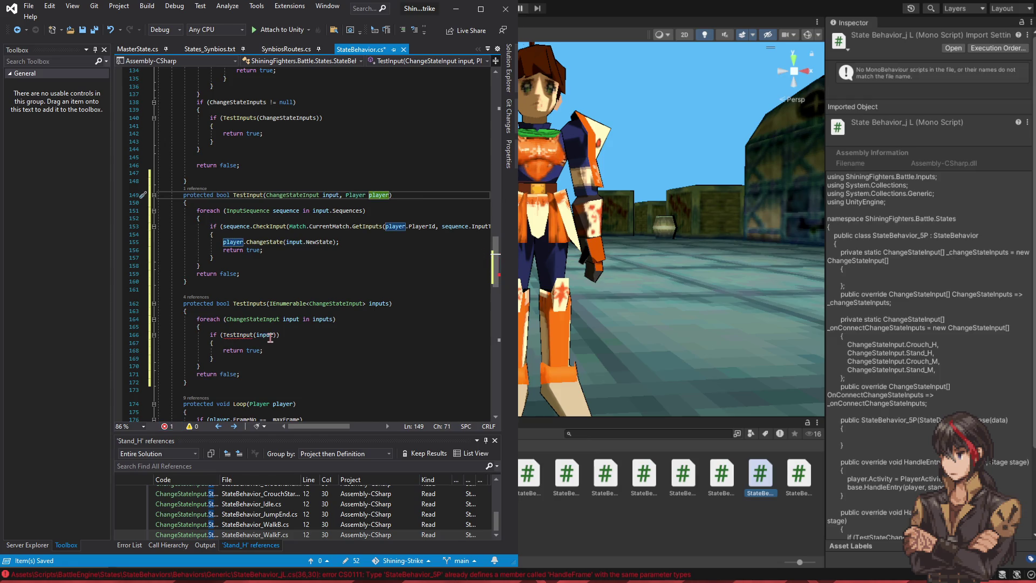
pyautogui.click(389, 303)
pyautogui.write('Player player')
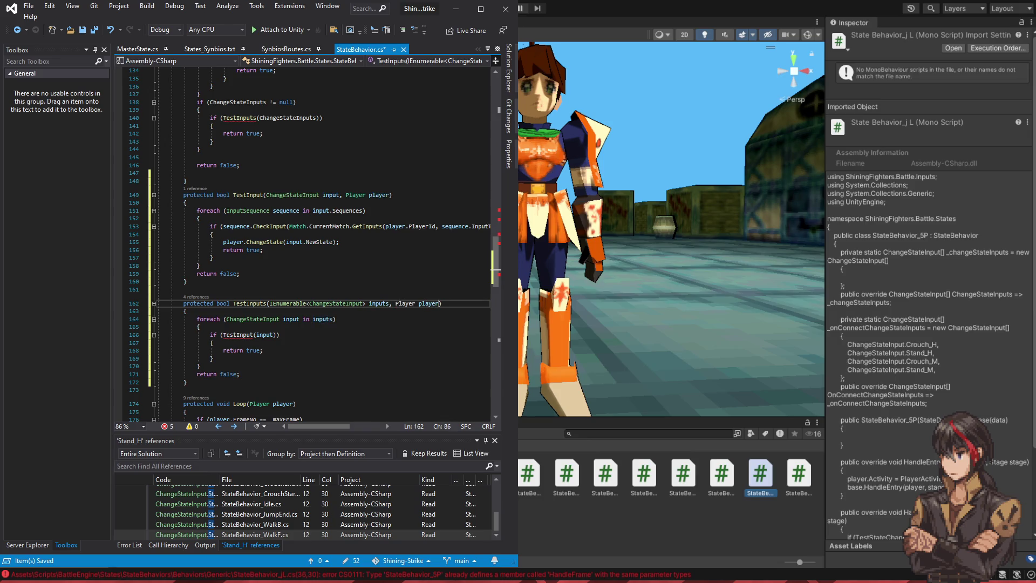
pyautogui.click(274, 334)
pyautogui.write(', player')
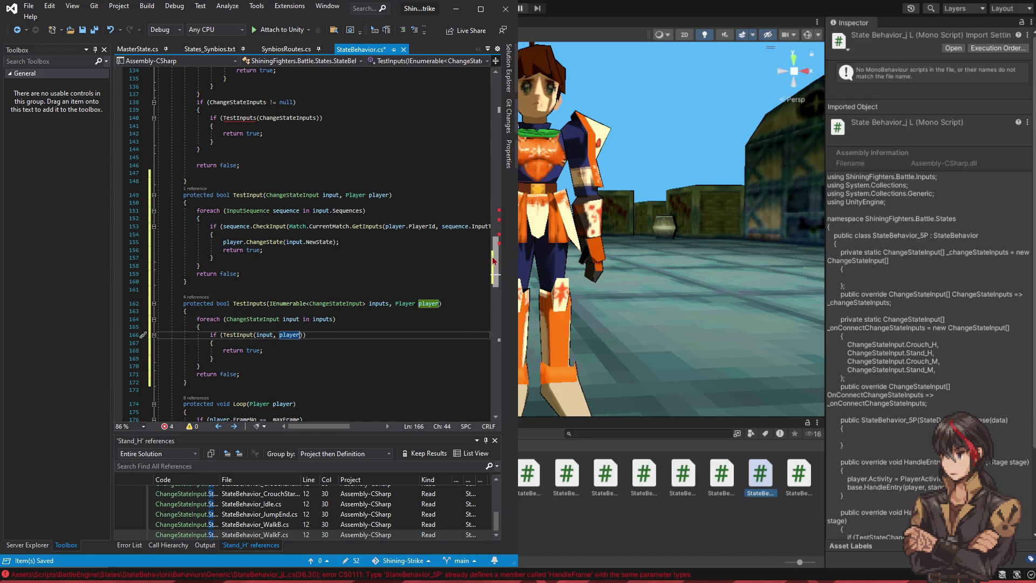
pyautogui.scroll(7, 501, 238)
# Step: Add ', player' to the TestInputs calls on lines 140, 132, 120 and 112, then save StateBehavior.cs
pyautogui.click(322, 282)
pyautogui.write(', player')
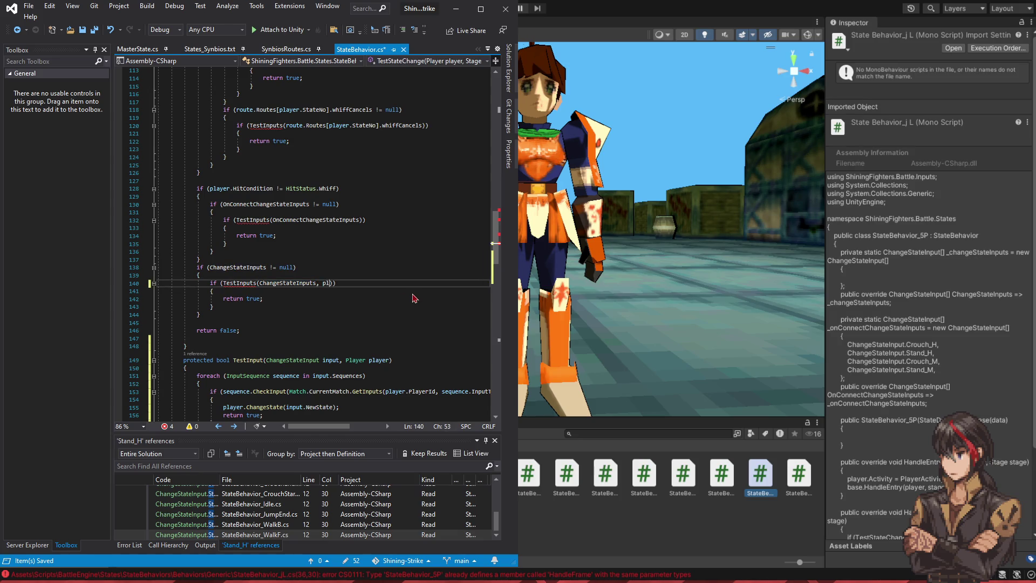
pyautogui.click(448, 223)
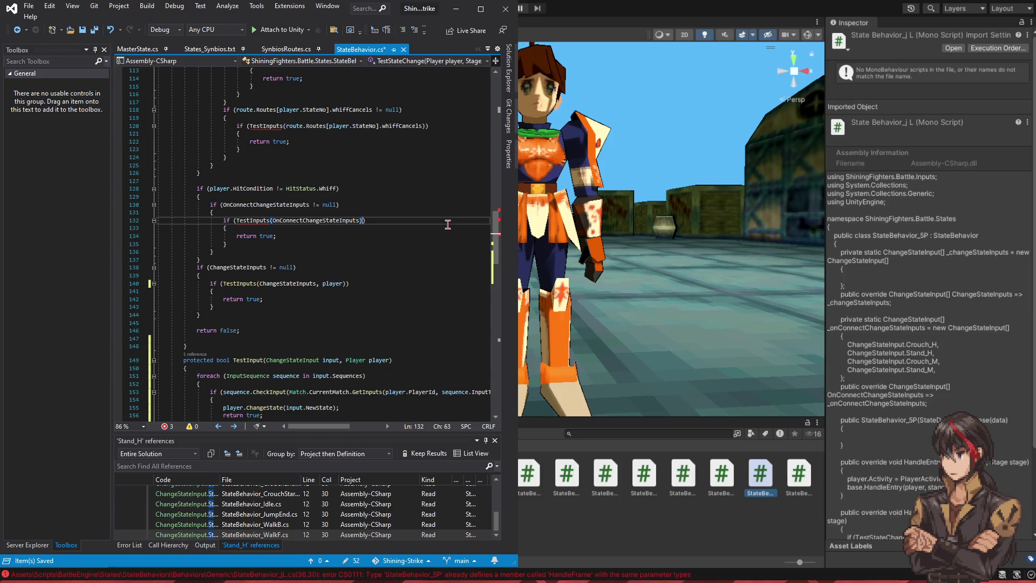
pyautogui.write(', player')
pyautogui.scroll(5, 373, 240)
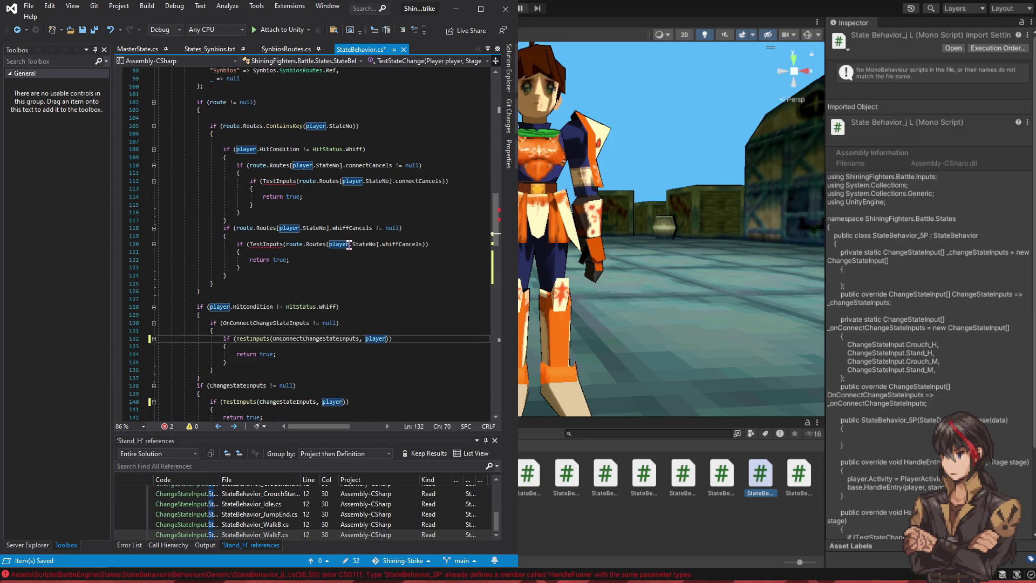
pyautogui.click(422, 244)
pyautogui.write(', player')
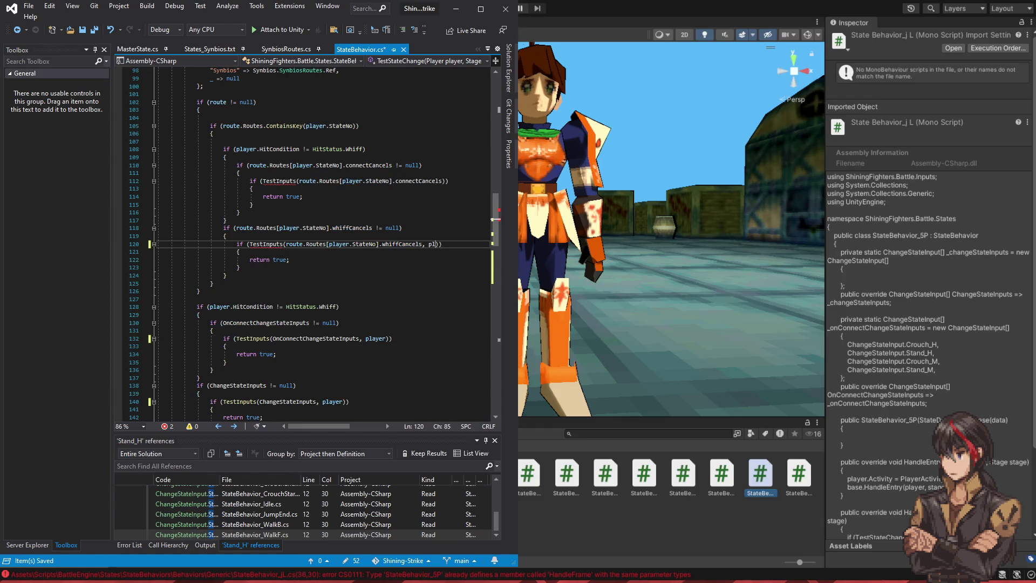
pyautogui.click(447, 181)
pyautogui.write(', player')
pyautogui.hotkey('ctrl', 's')
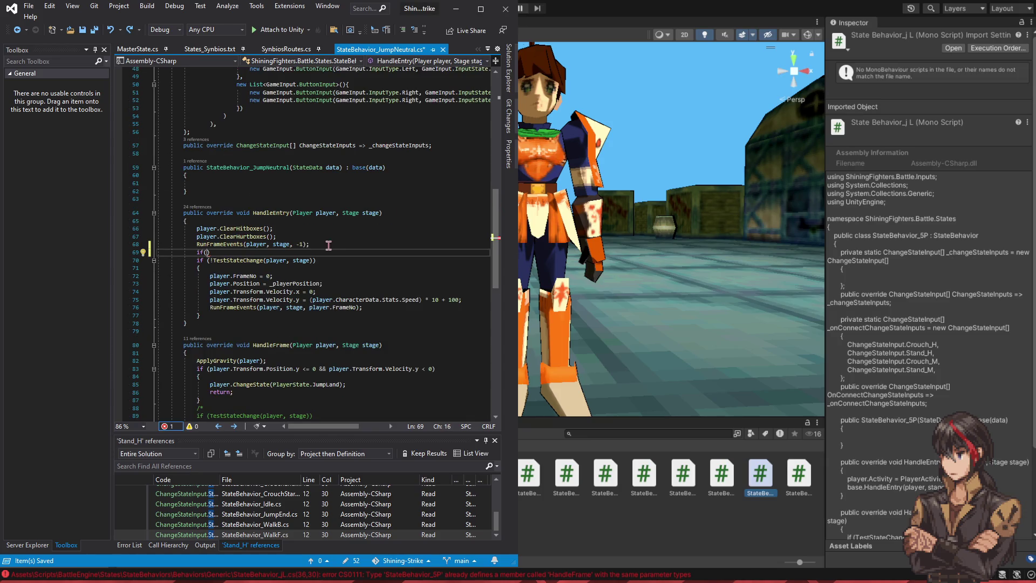
# Step: Write if(TestInputs(new List<ChangeStateInput>() { }) at the top of JumpNeutral's HandleEntry
pyautogui.write('Testi')
pyautogui.press('Tab')
pyautogui.write('(')
pyautogui.write('new List<Cha>')
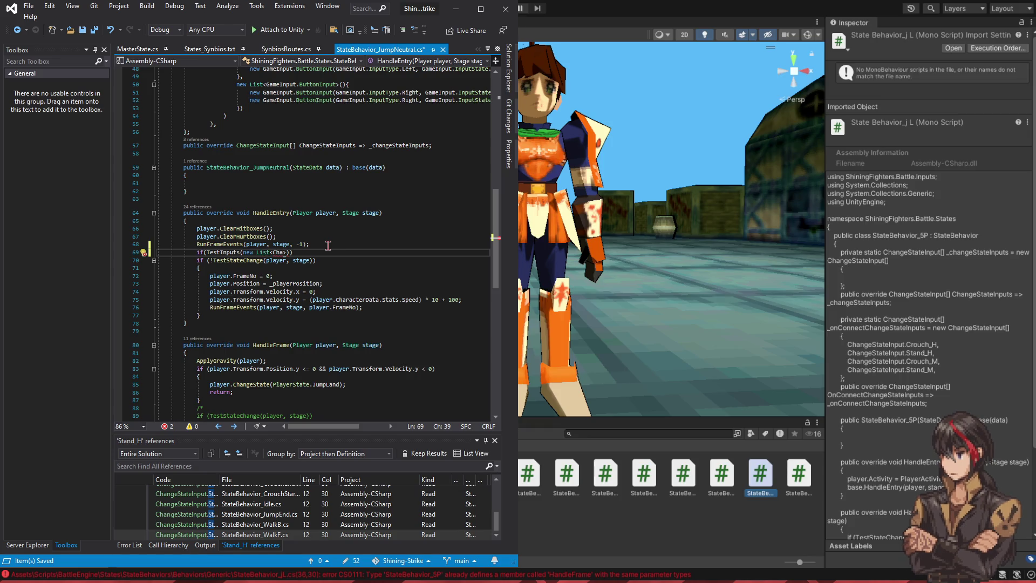
pyautogui.press('Tab')
pyautogui.write('>')
pyautogui.write('() { ChangeStateInput')
pyautogui.hotkey('ctrl', 'BackSpace')
pyautogui.press('Return')
# Step: Select the JumpForward and JumpBack input definitions on lines 12–55
pyautogui.scroll(1, 377, 243)
pyautogui.scroll(10, 382, 241)
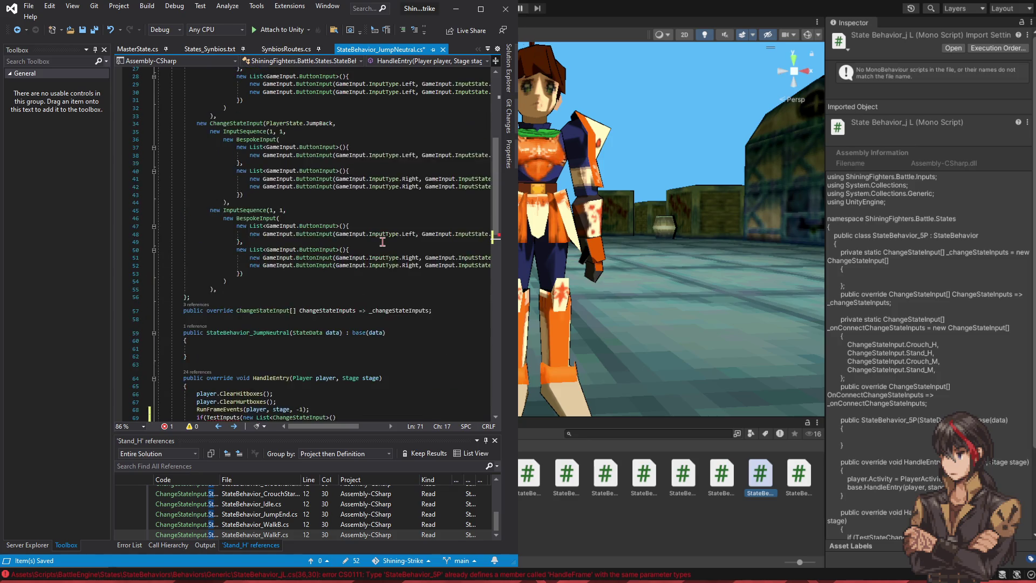
pyautogui.click(230, 384)
pyautogui.scroll(5, 226, 394)
pyautogui.moveTo(230, 384)
pyautogui.mouseDown()
pyautogui.moveTo(227, 394)
pyautogui.moveTo(200, 163)
pyautogui.mouseUp()
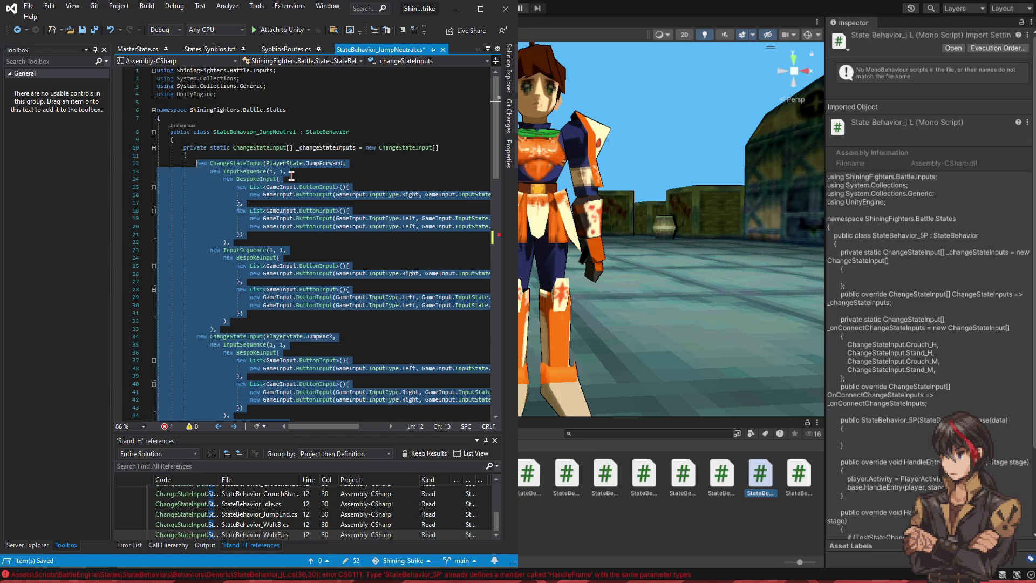
# Step: Move the jump-forward/back input definitions into the TestInputs list and pass player
pyautogui.press('Delete')
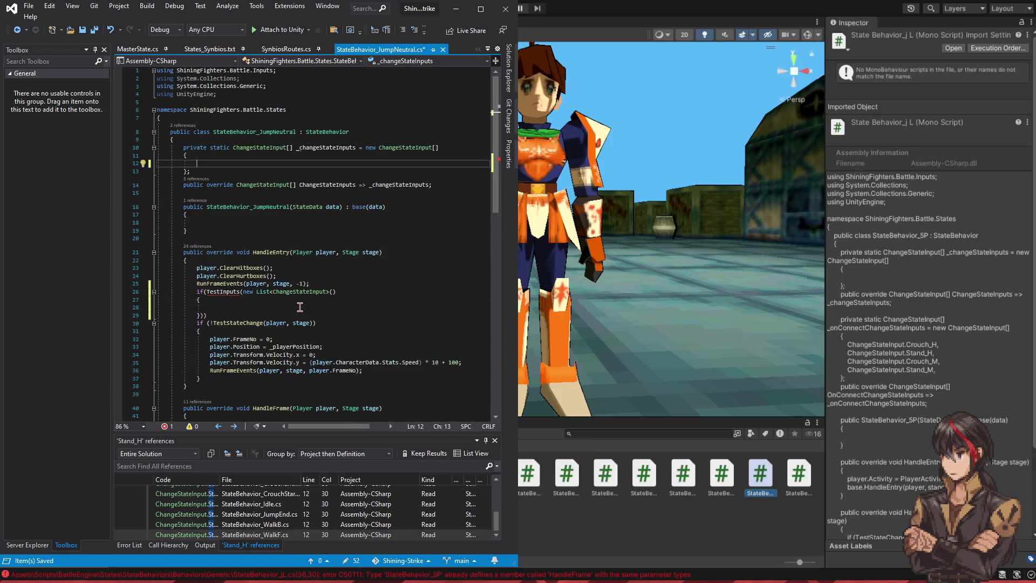
pyautogui.moveTo(300, 307); pyautogui.dragTo(303, 300)
pyautogui.hotkey('ctrl', 'v')
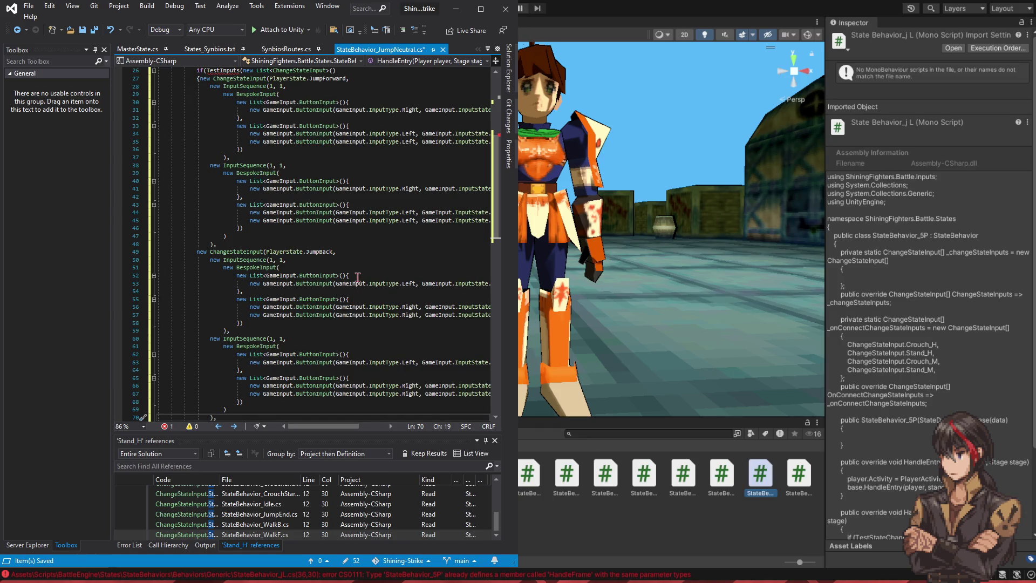
pyautogui.scroll(-3, 358, 277)
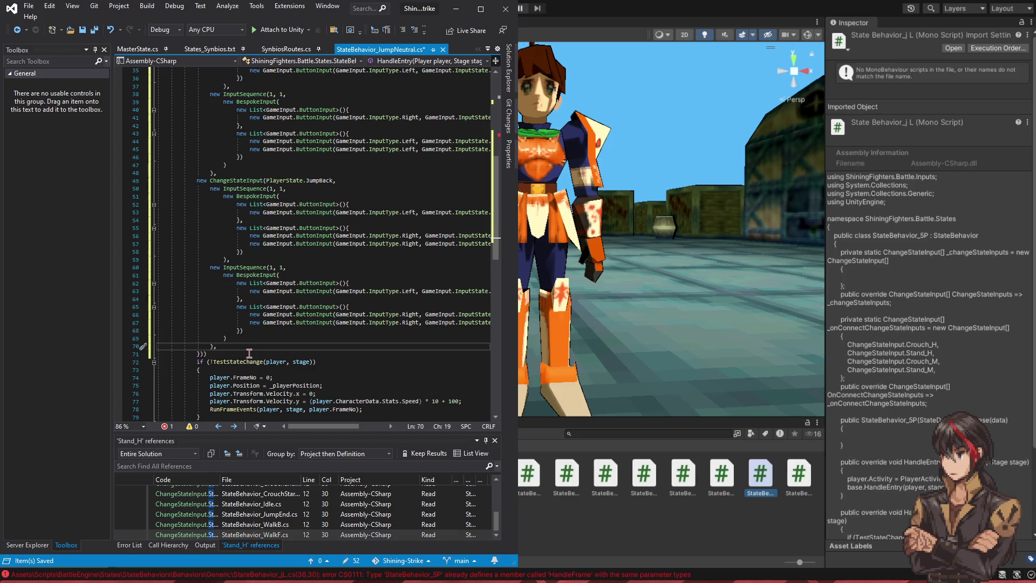
pyautogui.click(201, 354)
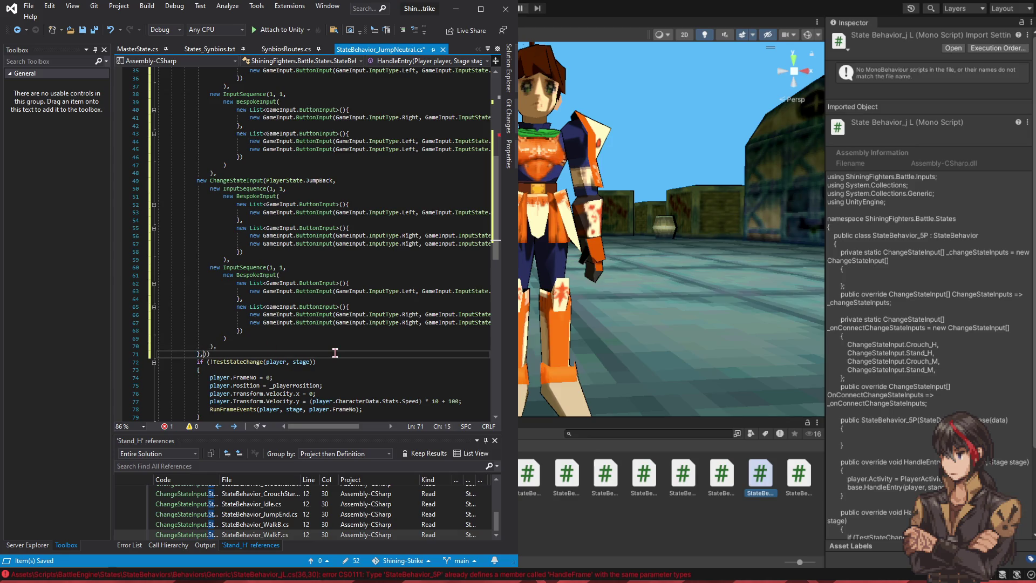
pyautogui.write('ayer))')
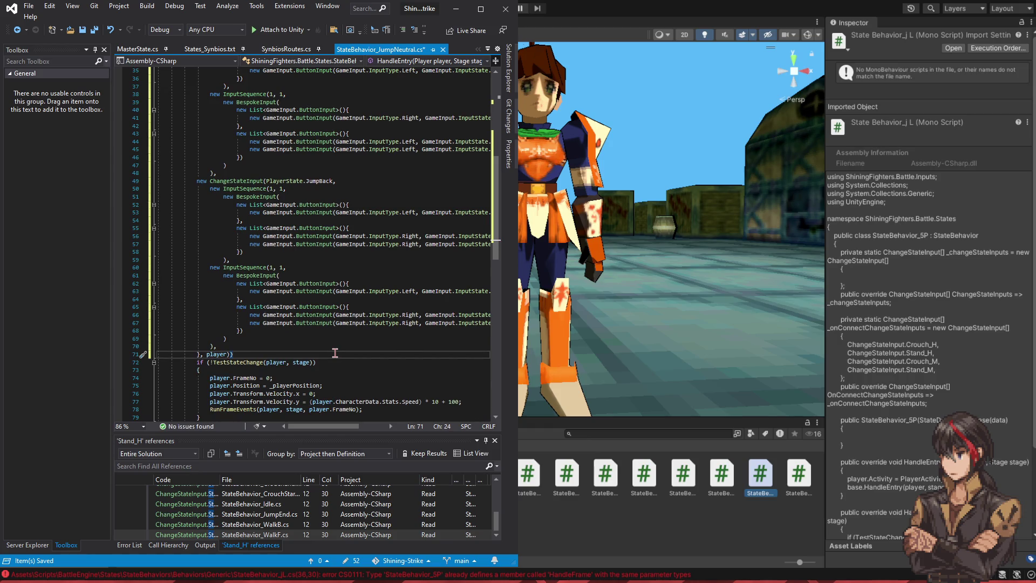
# Step: Make the TestInputs check return early with a return; statement
pyautogui.scroll(10, 334, 352)
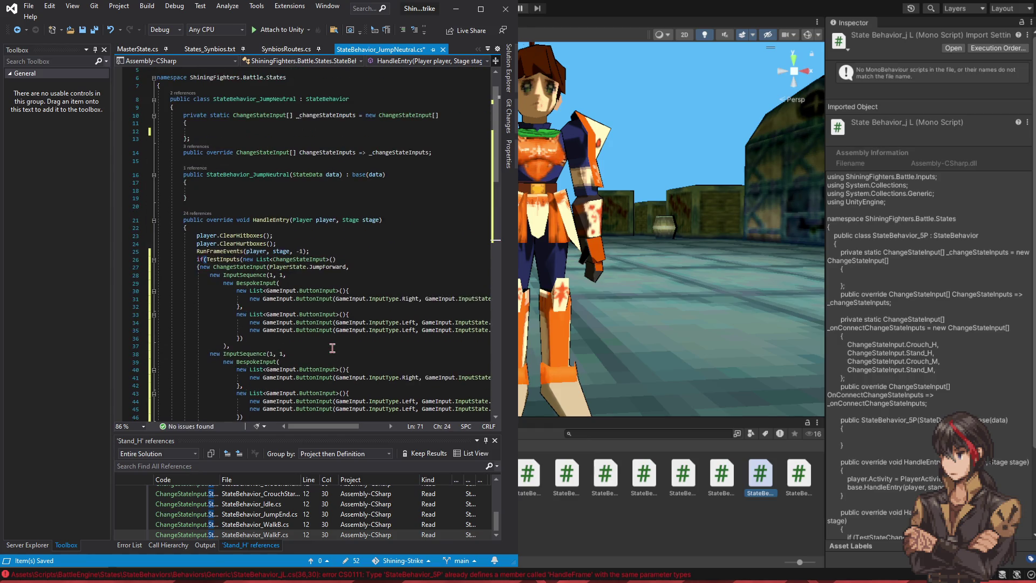
pyautogui.scroll(-4, 328, 300)
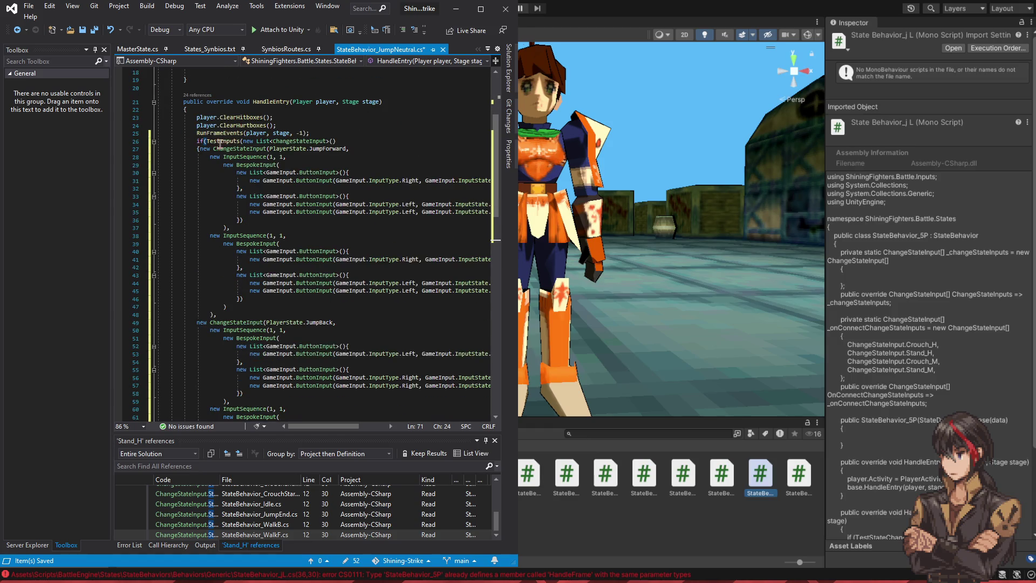
pyautogui.scroll(-7, 277, 191)
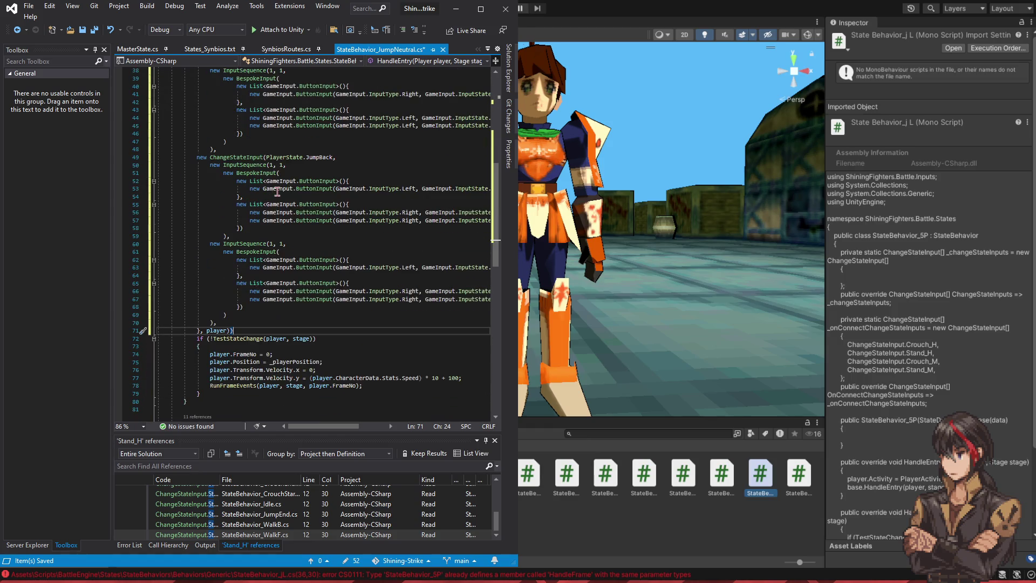
pyautogui.press('Return')
pyautogui.write('return;')
# Step: Enter ChangeStateInput.Jump_L as the only entry in the change input array
pyautogui.scroll(-6, 286, 186)
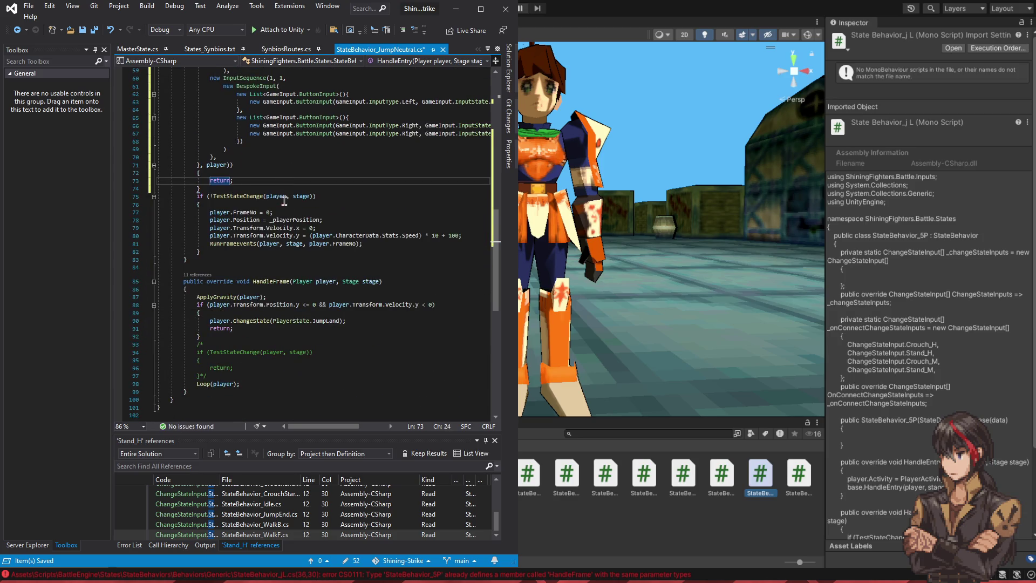
pyautogui.scroll(6, 254, 240)
pyautogui.scroll(14, 254, 209)
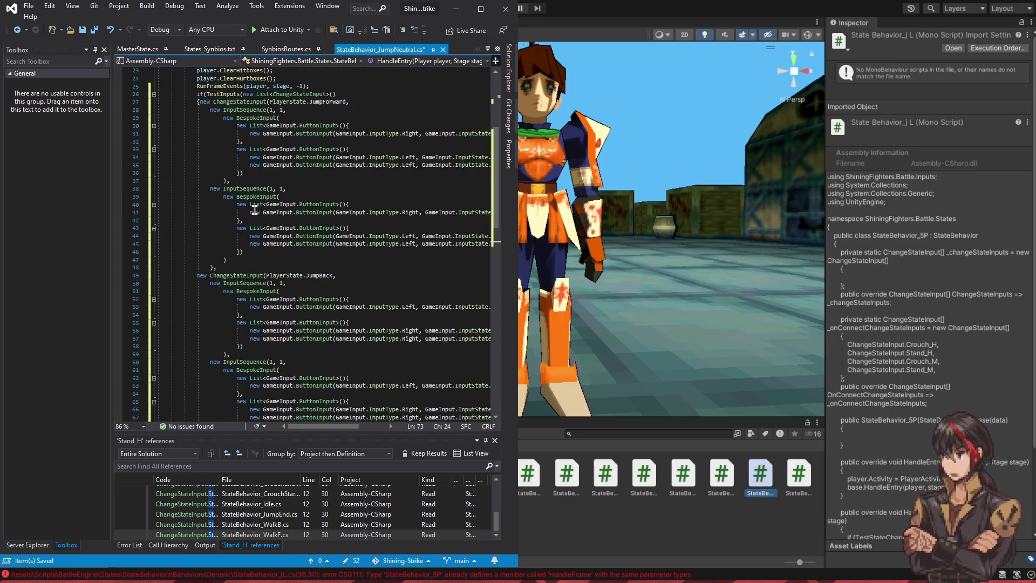
pyautogui.click(266, 162)
pyautogui.write('Jump_L')
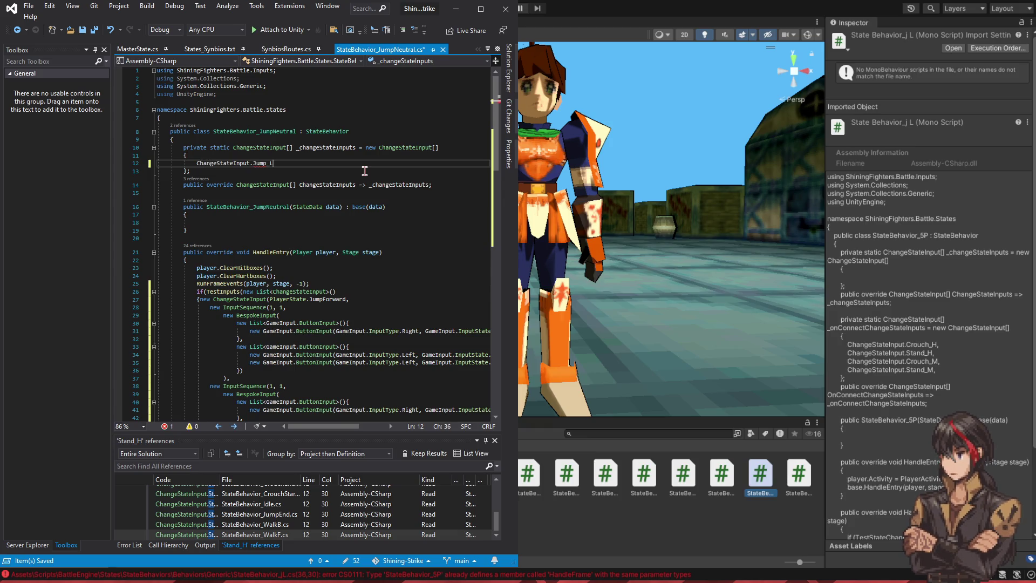
pyautogui.press('Tab')
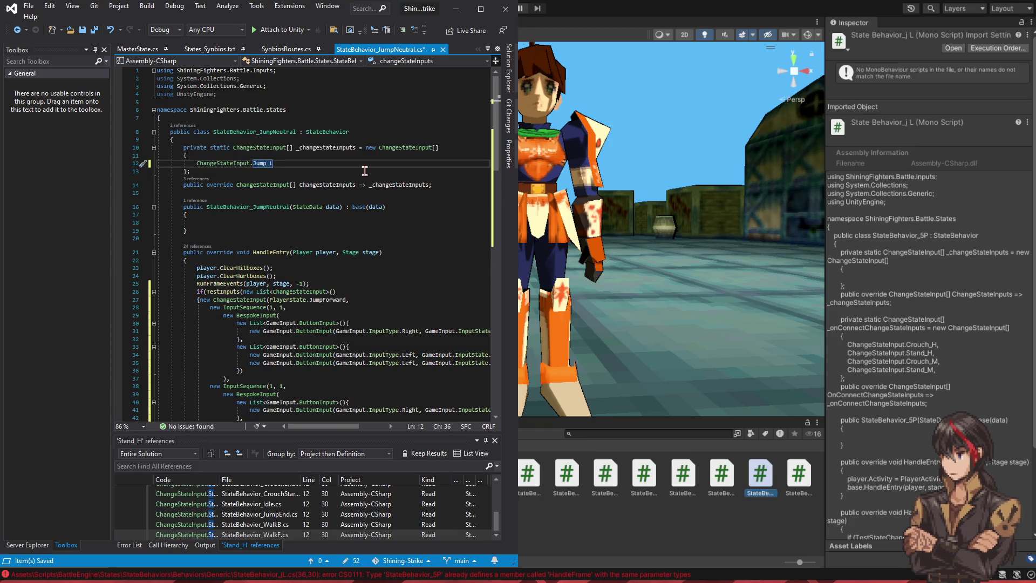
pyautogui.write(',')
# Step: Uncomment the TestStateChange check in HandleFrame by removing its comment markers
pyautogui.scroll(-6, 375, 149)
pyautogui.scroll(-12, 375, 149)
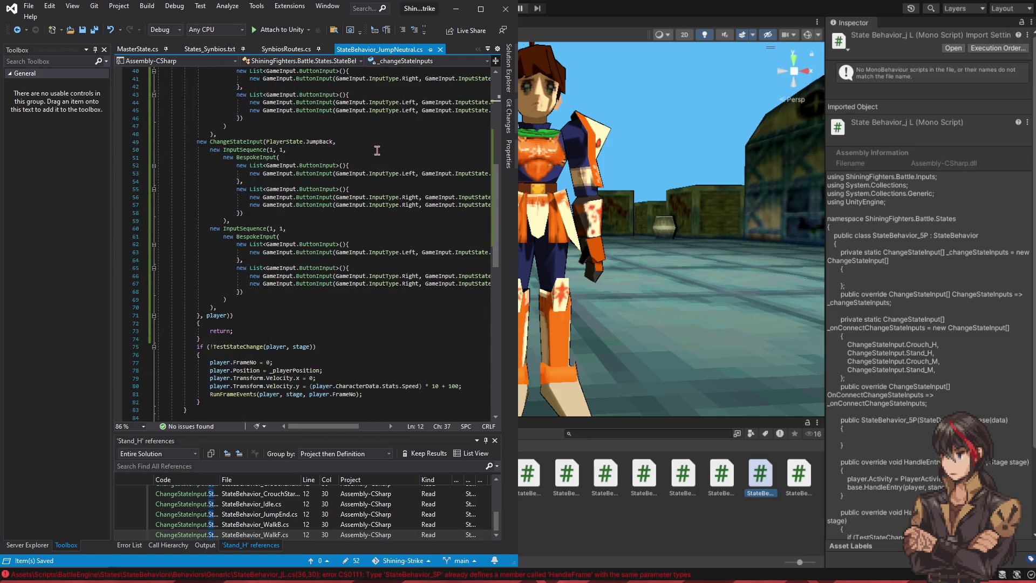
pyautogui.scroll(-3, 267, 271)
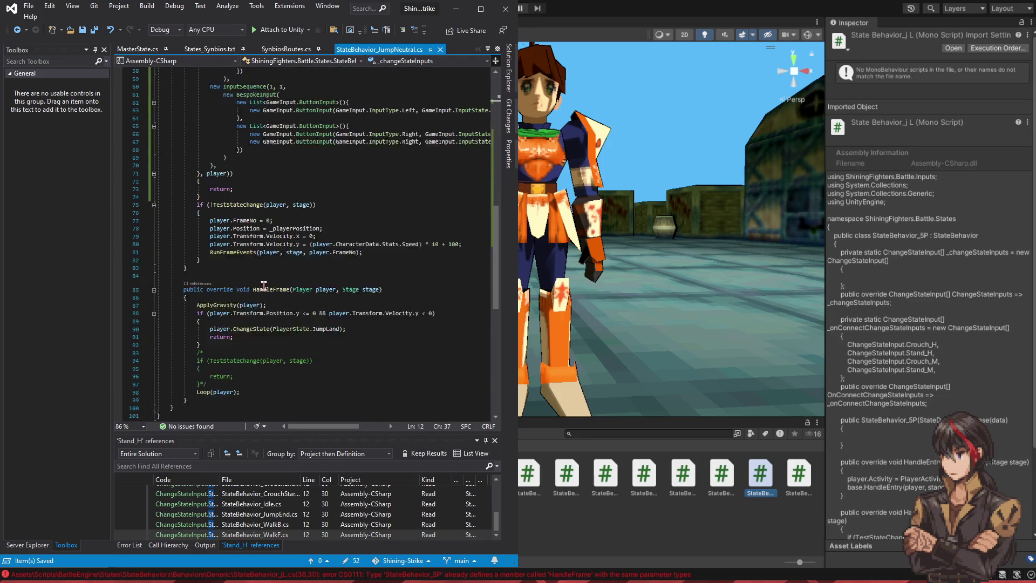
pyautogui.click(263, 296)
pyautogui.press('Down')
pyautogui.hotkey('ctrl', 'x')
pyautogui.press('Down')
pyautogui.press('Down')
pyautogui.press('Down')
pyautogui.press('BackSpace')
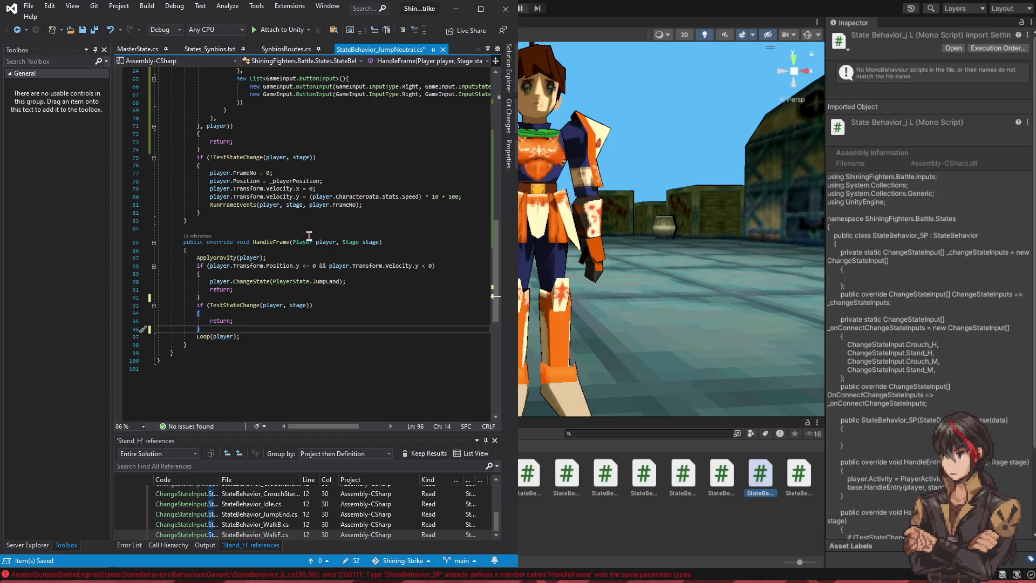
# Step: Remove the old TestStateChange wrapper from HandleEntry, unindent the setup lines, and save
pyautogui.click(271, 167)
pyautogui.hotkey('shift', 'Up')
pyautogui.hotkey('ctrl', 'shift', 'l')
pyautogui.press('Down')
pyautogui.press('Down')
pyautogui.press('Down')
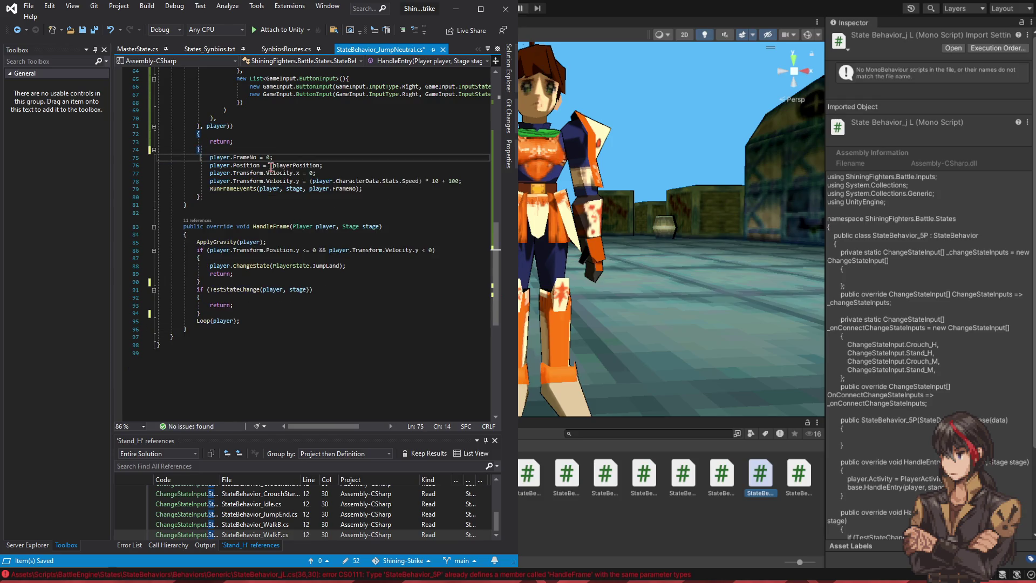
pyautogui.hotkey('shift', 'Up')
pyautogui.press('BackSpace')
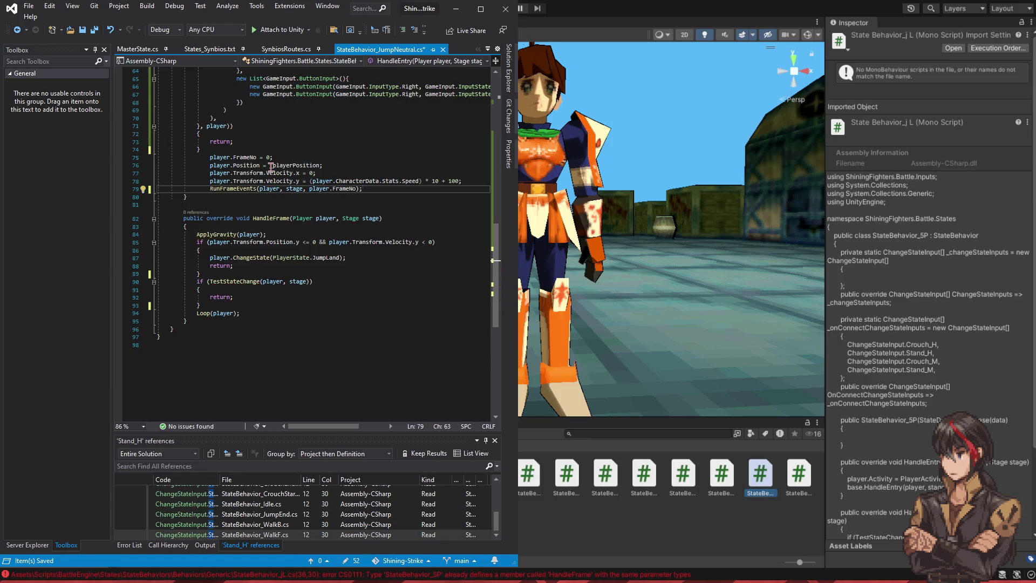
pyautogui.hotkey('ctrl', 'k')
pyautogui.hotkey('ctrl', 'd')
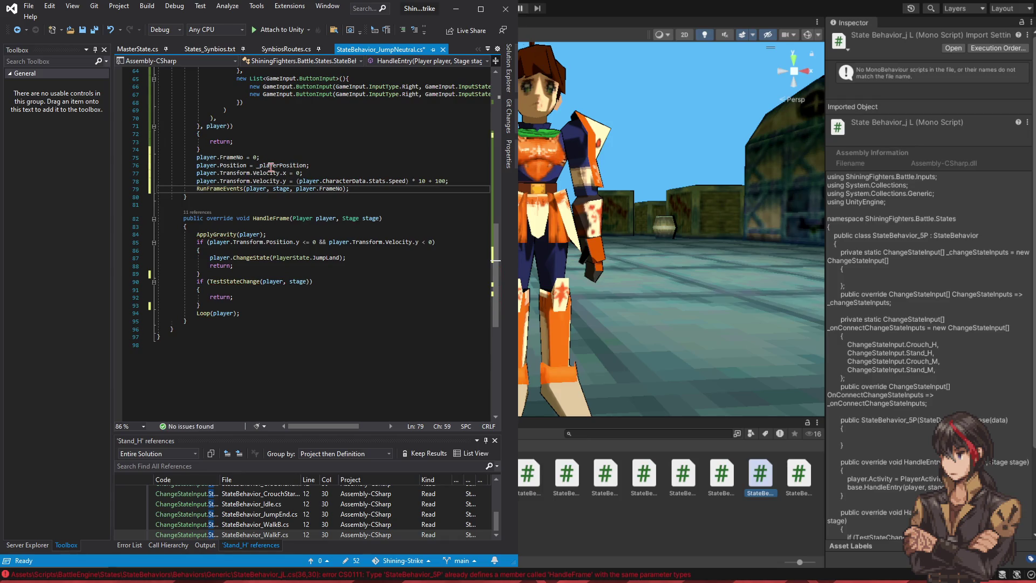
pyautogui.scroll(20, 330, 151)
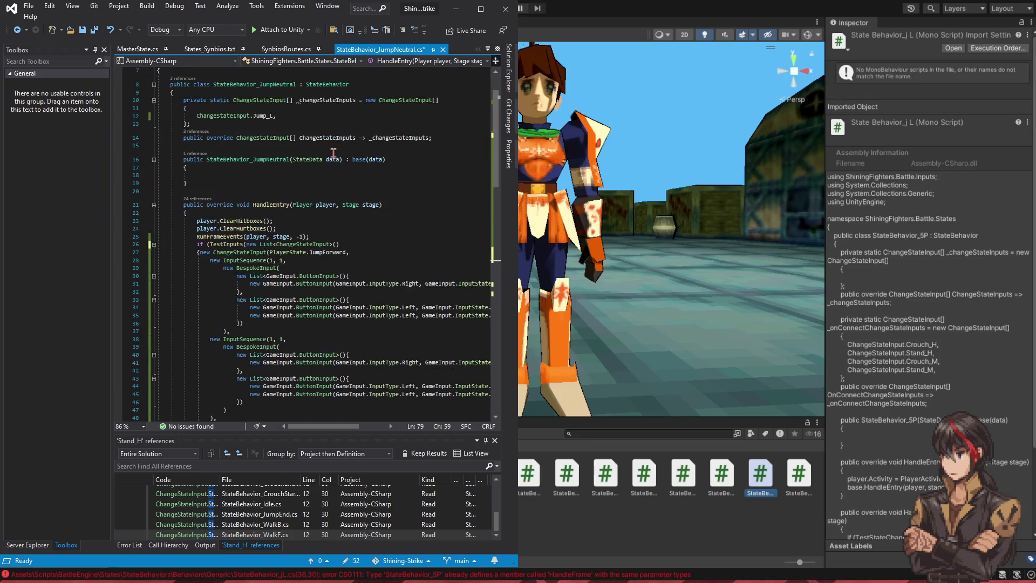
pyautogui.hotkey('ctrl', 's')
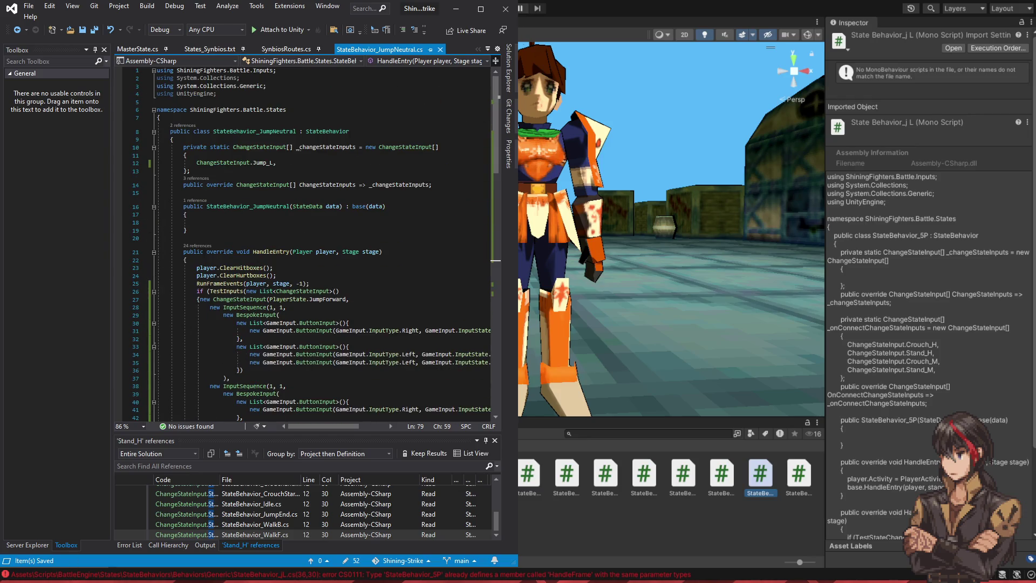
pyautogui.hotkey('alt', 'Tab')
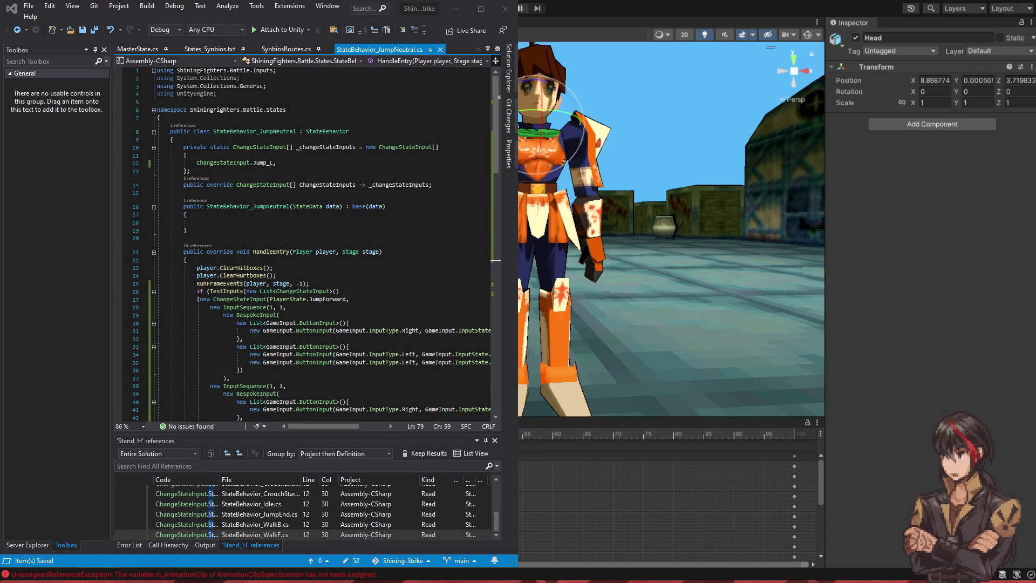
# Step: Start a new JumpL state entry at the end of States_Synbios.txt
pyautogui.click(210, 49)
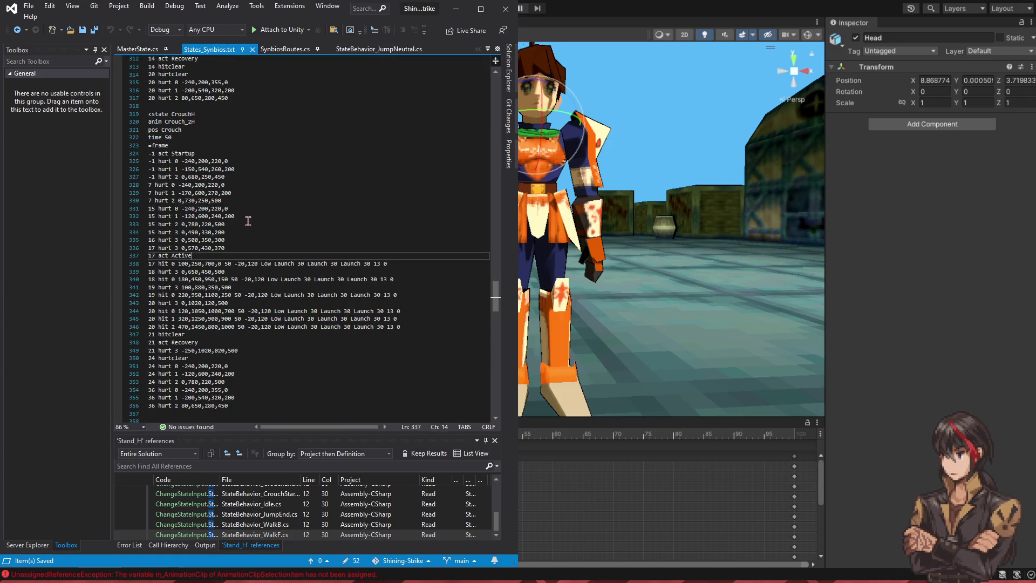
pyautogui.scroll(-1, 254, 384)
pyautogui.click(253, 385)
pyautogui.press('Return')
pyautogui.press('Return')
pyautogui.write('<state')
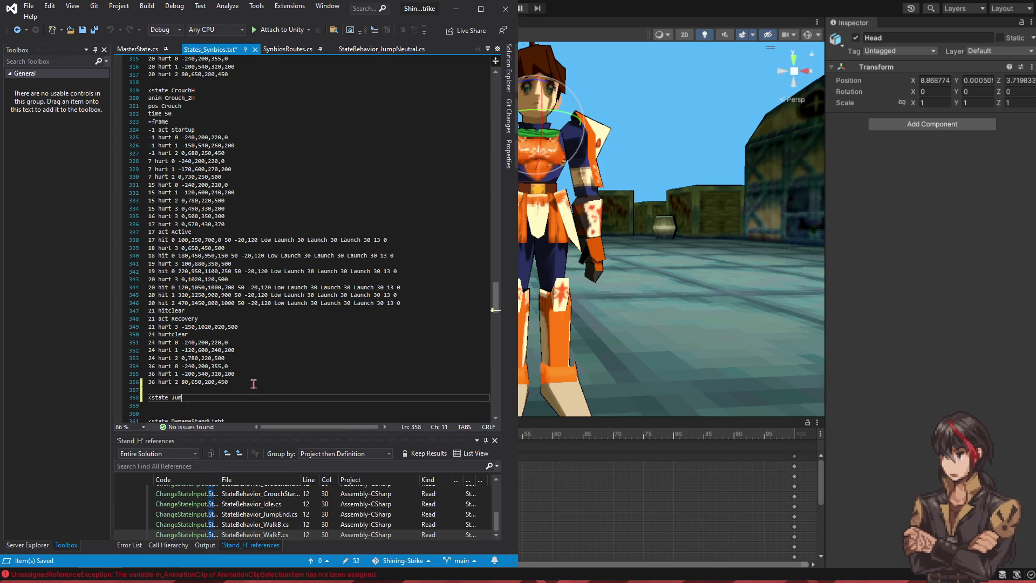
pyautogui.write('JumpL')
pyautogui.press('Return')
# Step: Give JumpL animation Air_jL, position Air and time 45, then save the states file
pyautogui.write('anim ')
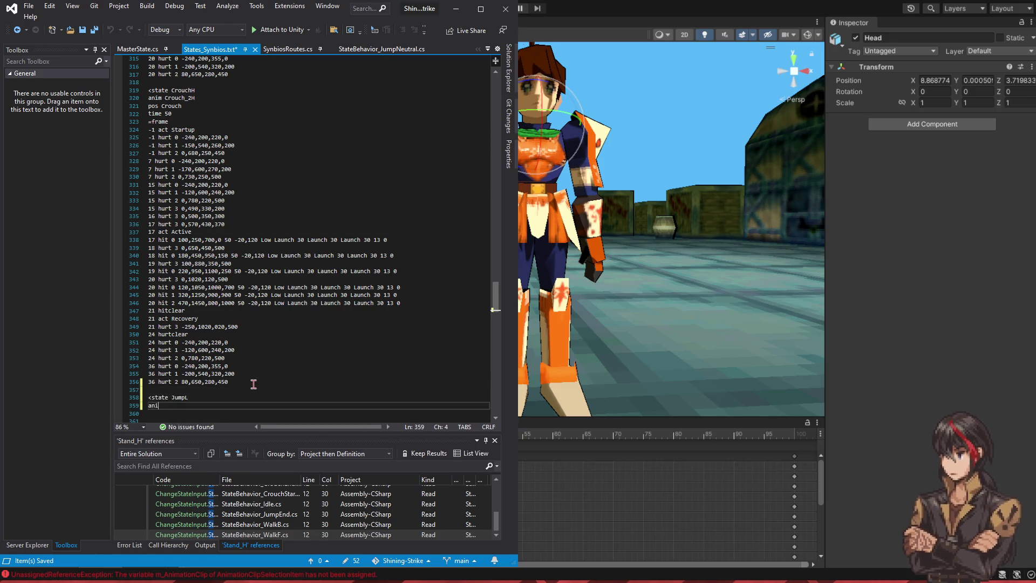
pyautogui.write('Air_JL')
pyautogui.press('Return')
pyautogui.write('pos Air')
pyautogui.press('Return')
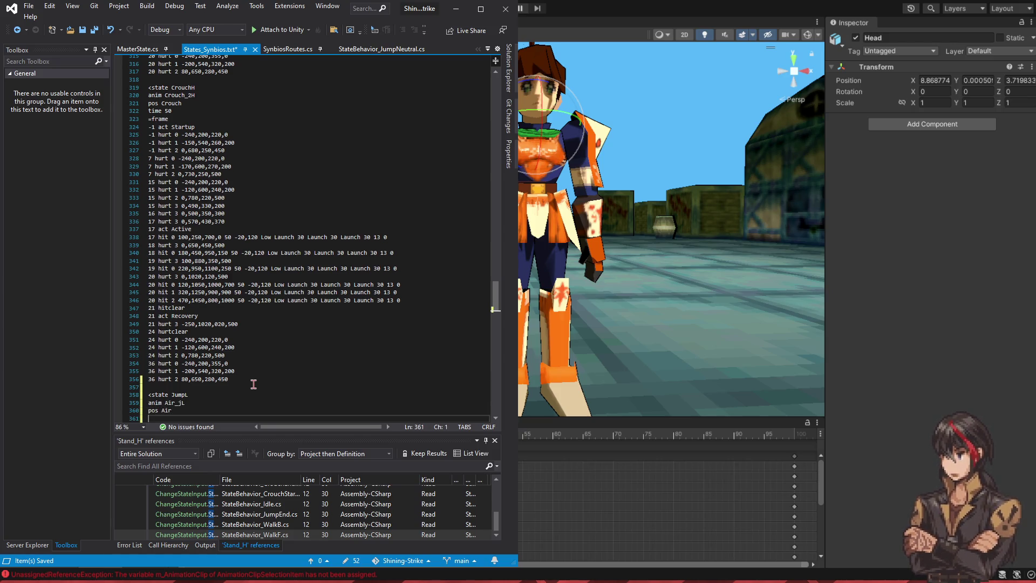
pyautogui.write('time')
pyautogui.hotkey('alt', 'Tab')
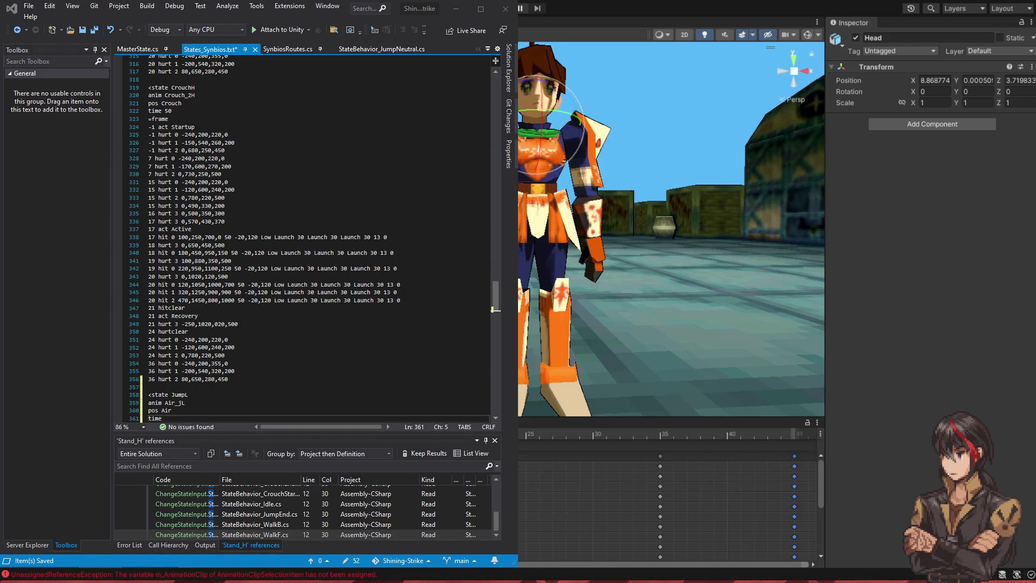
pyautogui.click(207, 413)
pyautogui.click(211, 419)
pyautogui.write('45')
pyautogui.press('Return')
pyautogui.write('=frame')
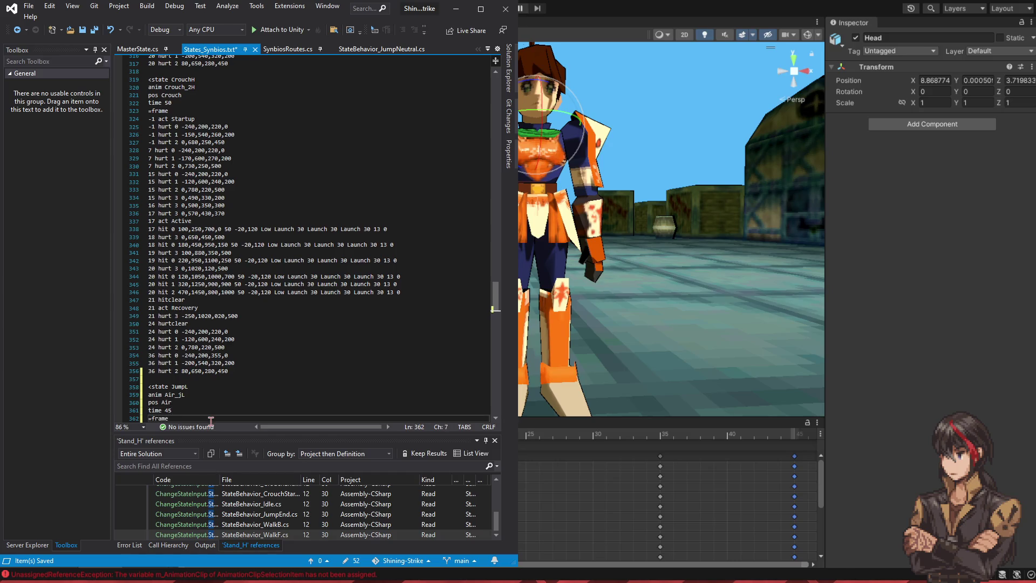
pyautogui.hotkey('ctrl', 's')
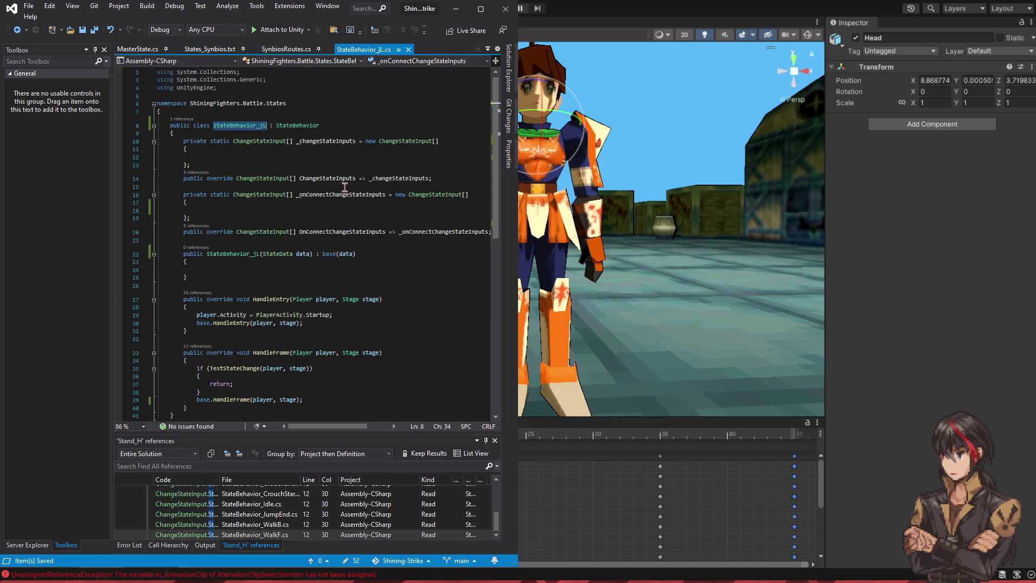
# Step: Review the jL HandleEntry code, then deactivate the Synbios object in Unity's Hierarchy
pyautogui.scroll(-5, 348, 213)
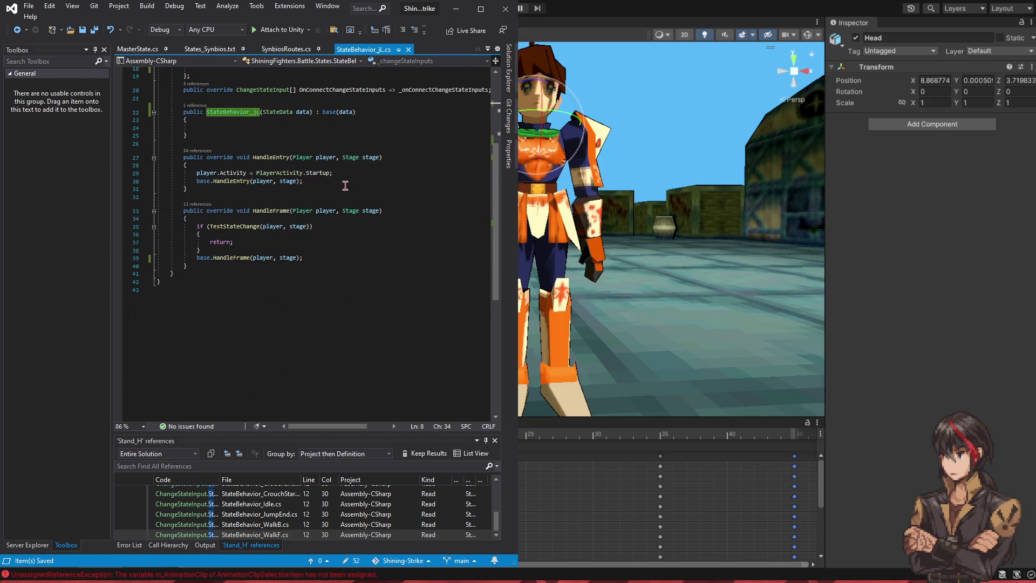
pyautogui.click(345, 184)
pyautogui.click(456, 8)
pyautogui.click(56, 81)
pyautogui.hotkey('alt', 'shift', 'a')
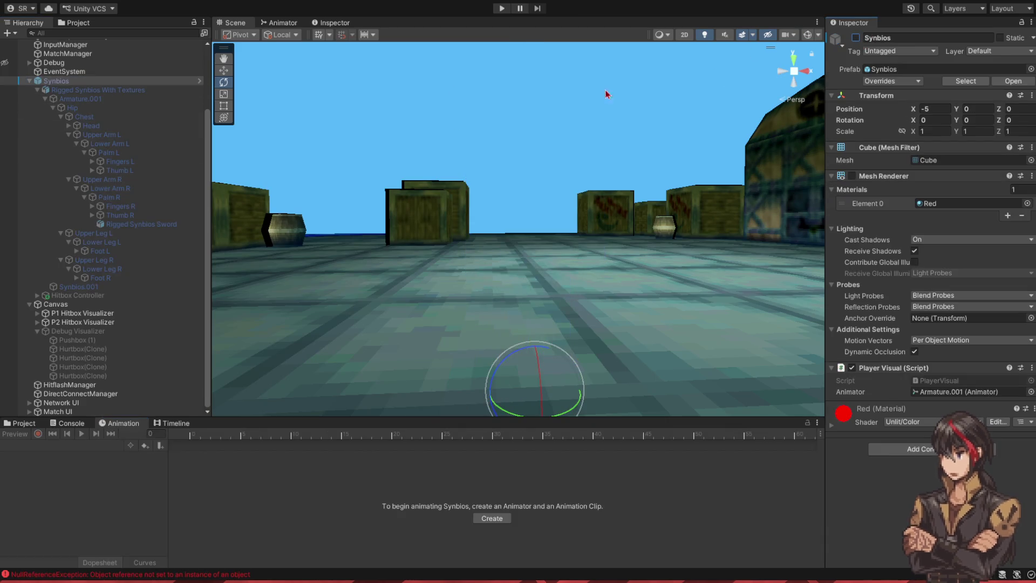
# Step: Test a jump with the W key in play mode, seeing PlayerOne reach Air_jL, then stop
pyautogui.click(502, 9)
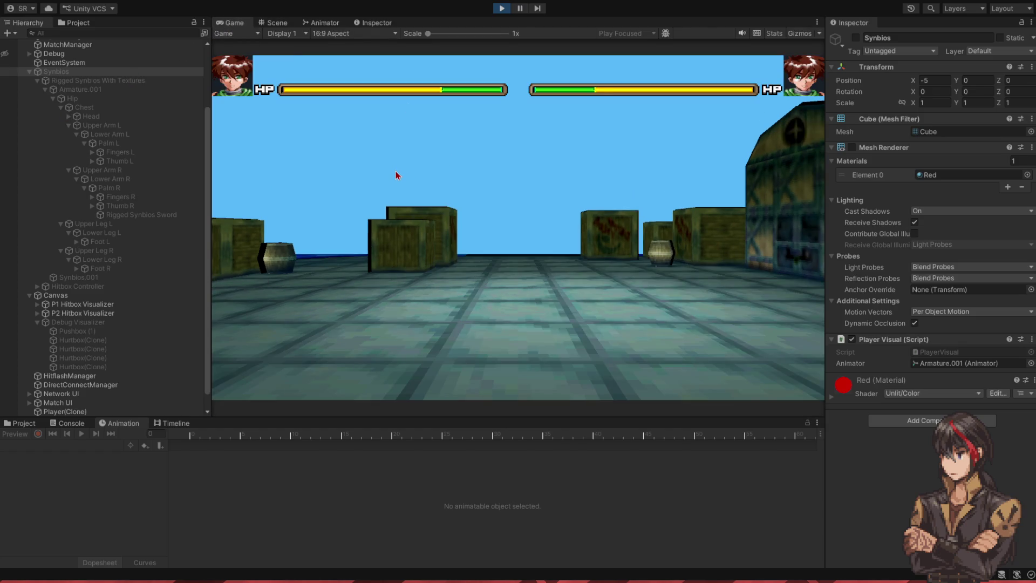
pyautogui.press('w')
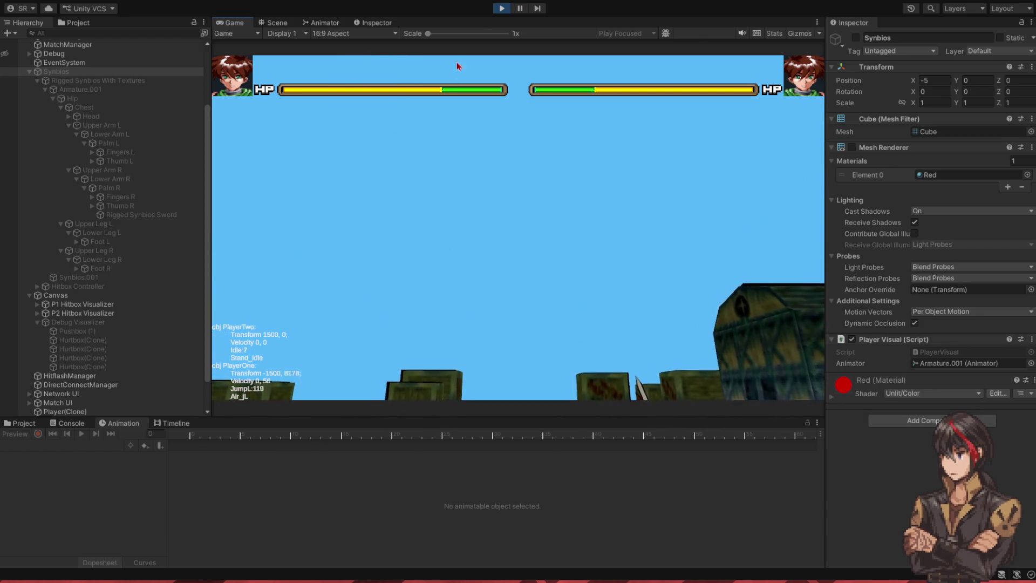
pyautogui.click(501, 9)
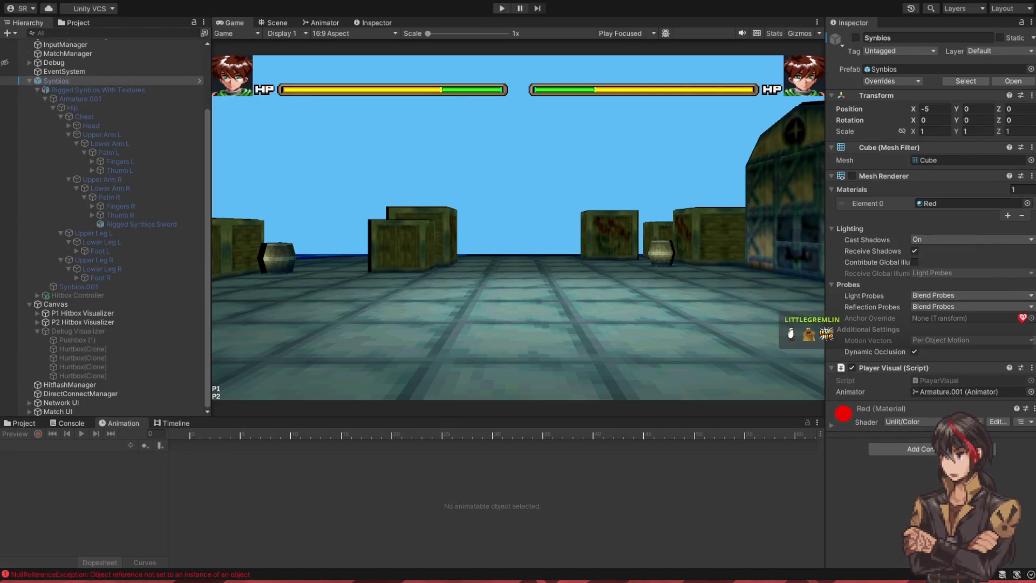
pyautogui.hotkey('alt', 'Tab')
pyautogui.click(324, 250)
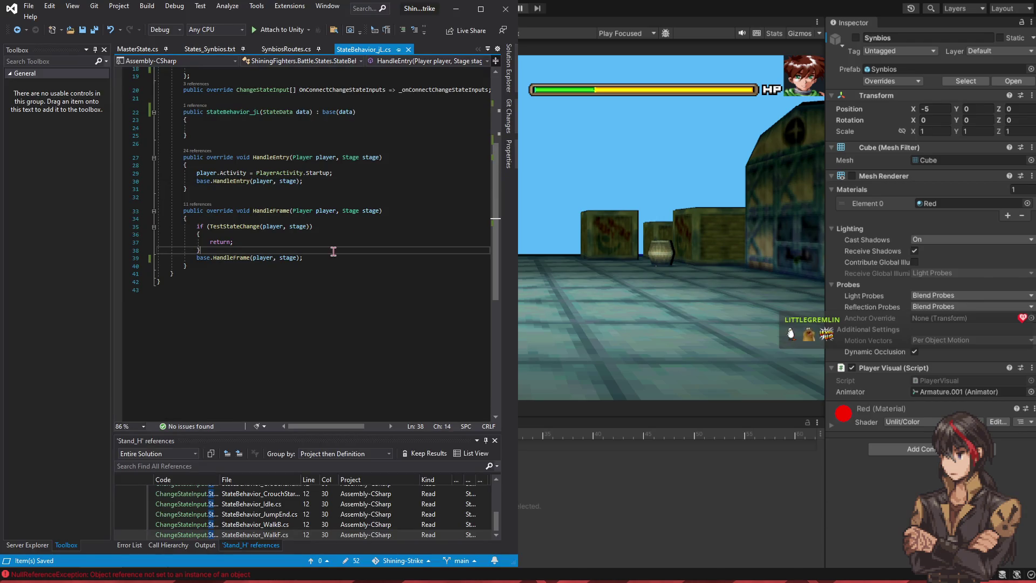
# Step: Add ApplyGravity(player); at the start of the jL HandleFrame, matching JumpNeutral
pyautogui.click(361, 254)
pyautogui.press('Return')
pyautogui.write('ply')
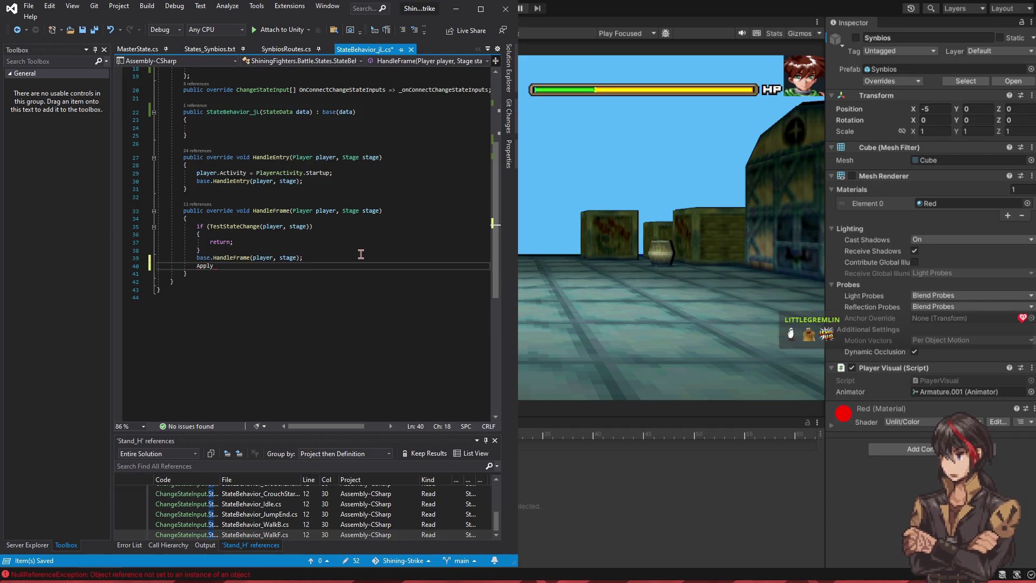
pyautogui.write('Gravity(player')
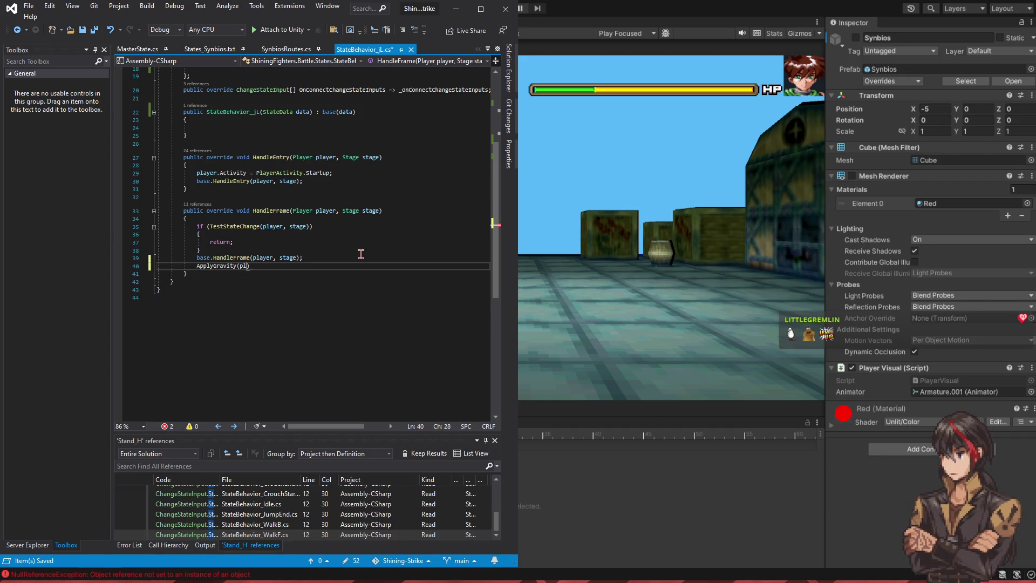
pyautogui.write(');')
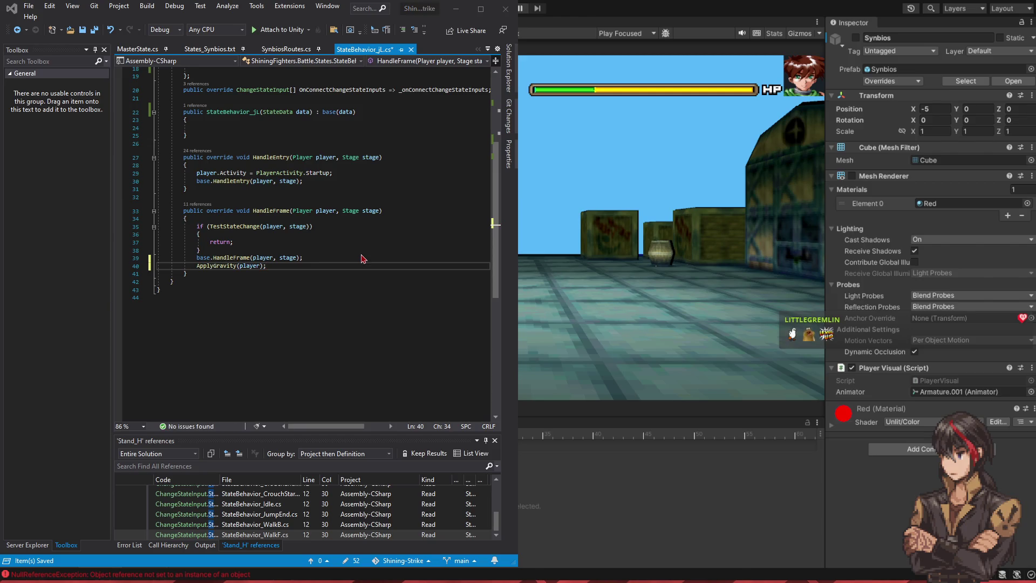
pyautogui.hotkey('ctrl', 'F4')
pyautogui.hotkey('ctrl', 'F4')
pyautogui.hotkey('ctrl', 'F4')
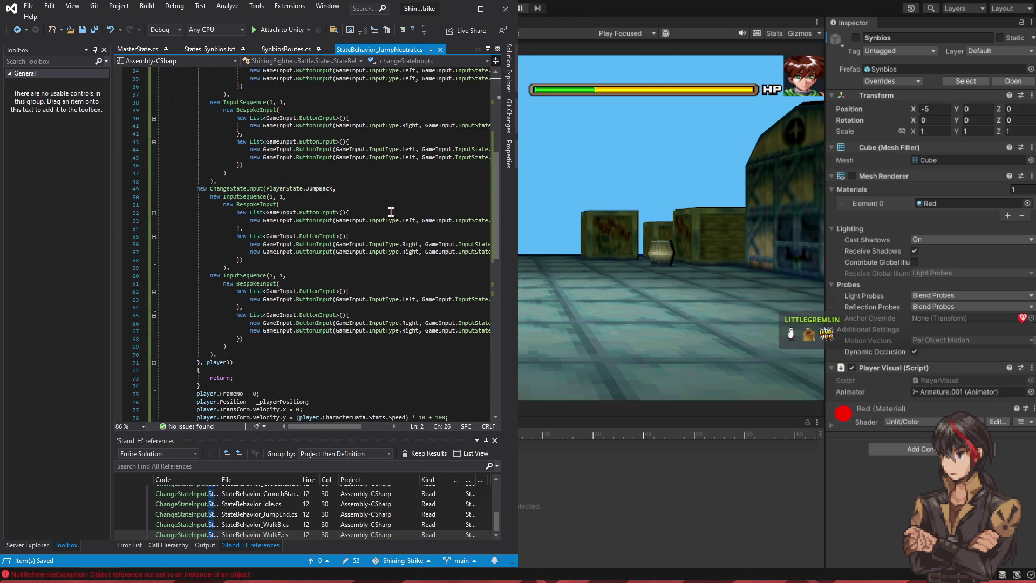
pyautogui.scroll(-13, 486, 162)
pyautogui.click(284, 233)
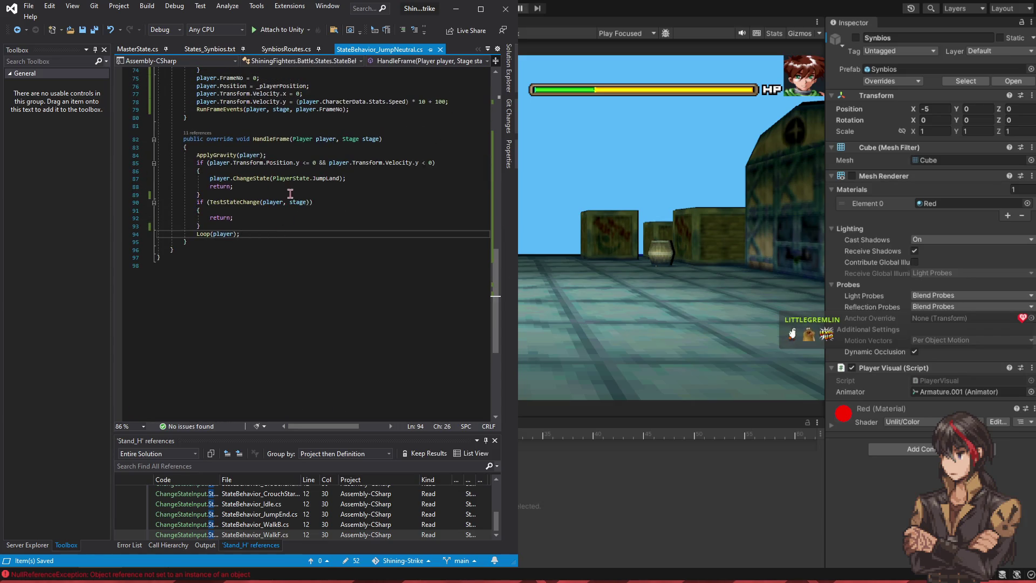
pyautogui.hotkey('ctrl', 'Tab')
pyautogui.keyDown('shift'); pyautogui.click(311, 259); pyautogui.keyUp('shift')
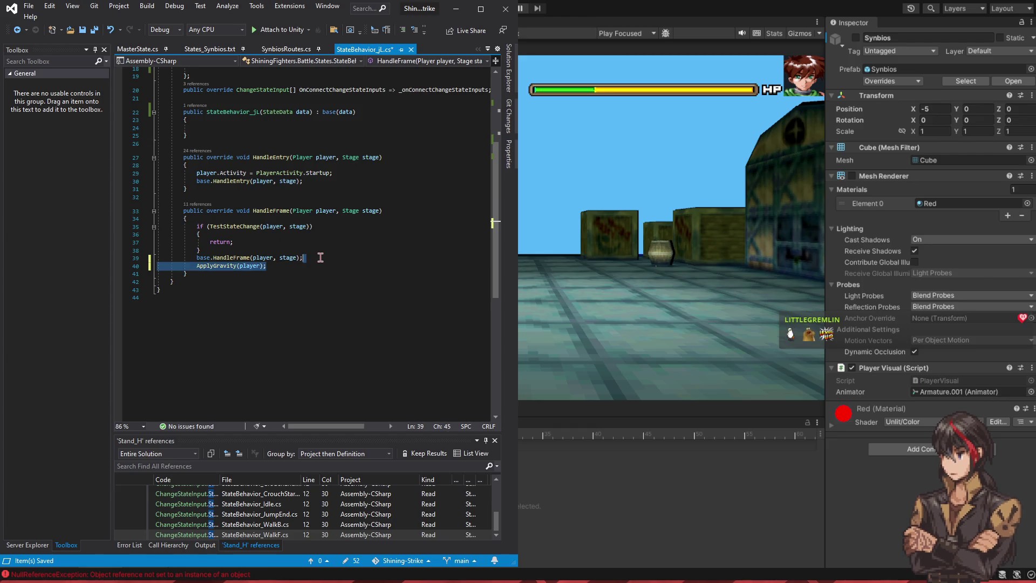
pyautogui.press('Delete')
pyautogui.click(342, 219)
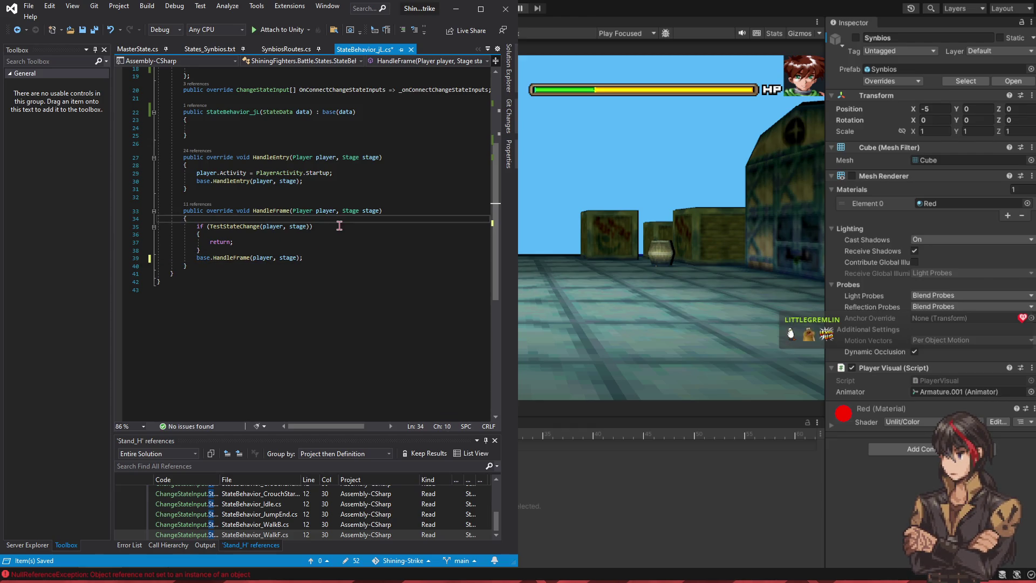
pyautogui.write('ApplyGravity(player);')
# Step: Copy JumpNeutral's JumpLand landing check into jL's HandleFrame and save the file
pyautogui.hotkey('ctrl', '-')
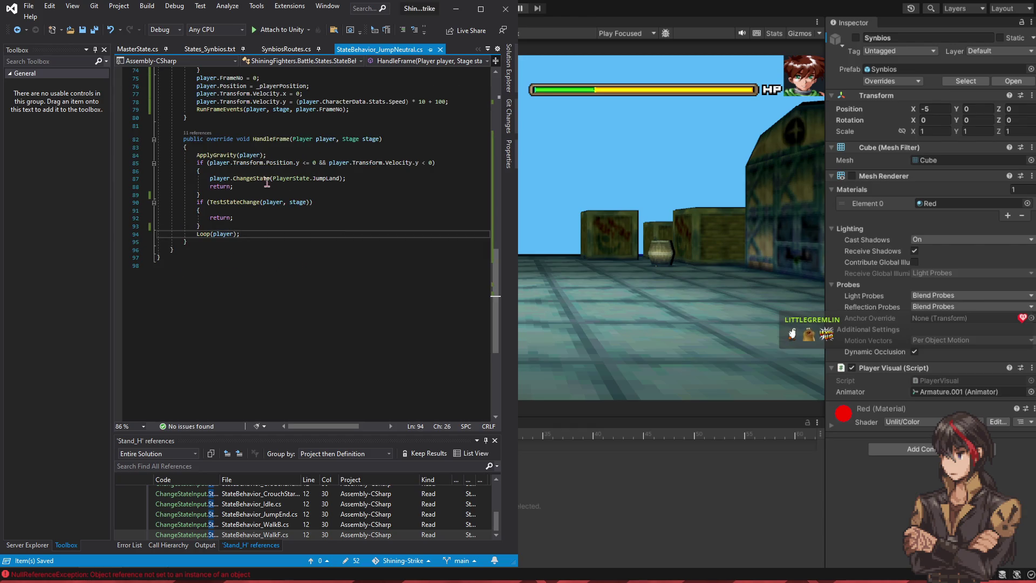
pyautogui.moveTo(253, 193); pyautogui.dragTo(298, 160)
pyautogui.hotkey('ctrl', 'c')
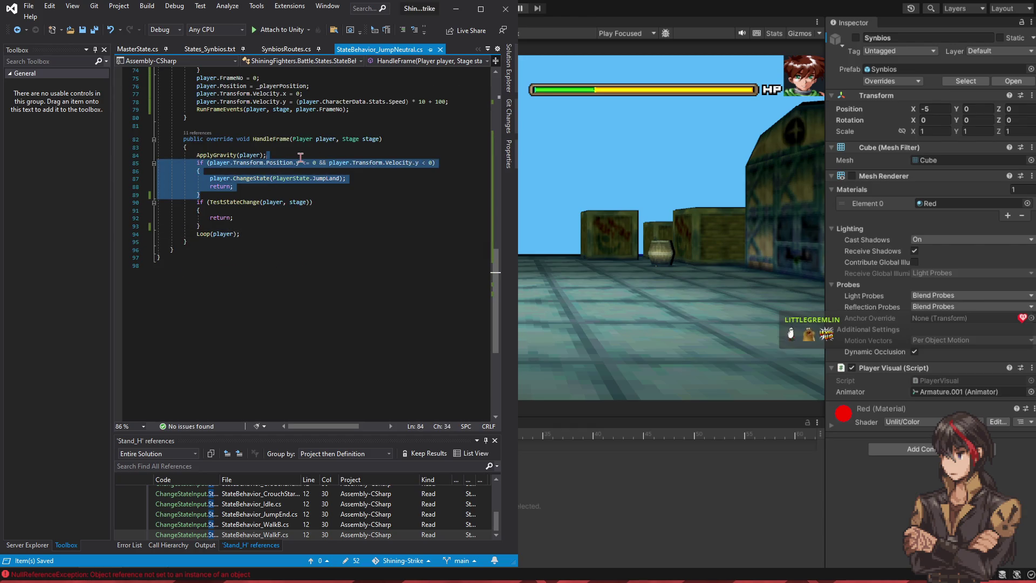
pyautogui.hotkey('ctrl', 'shift', '-')
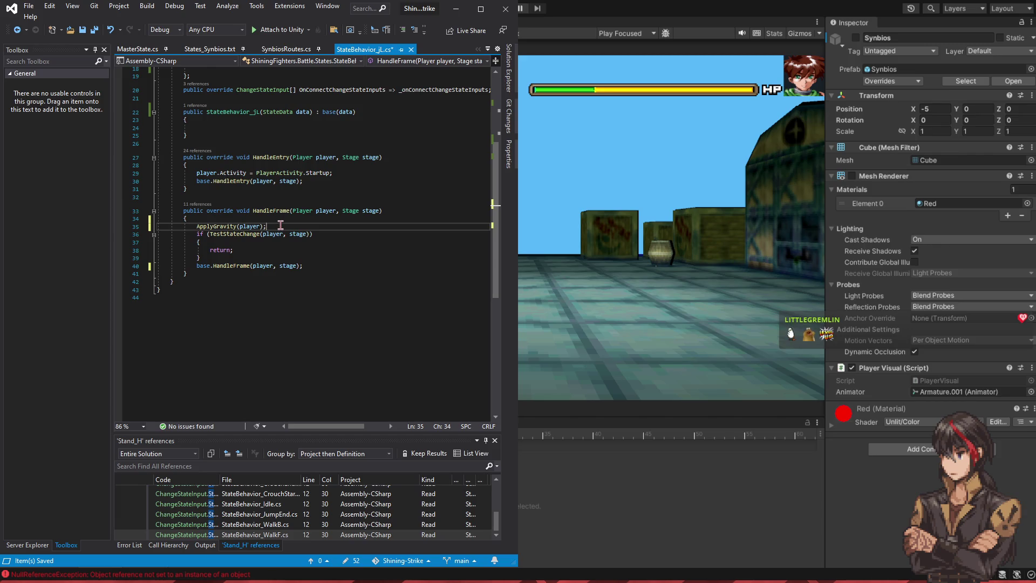
pyautogui.hotkey('ctrl', 'v')
pyautogui.hotkey('ctrl', 's')
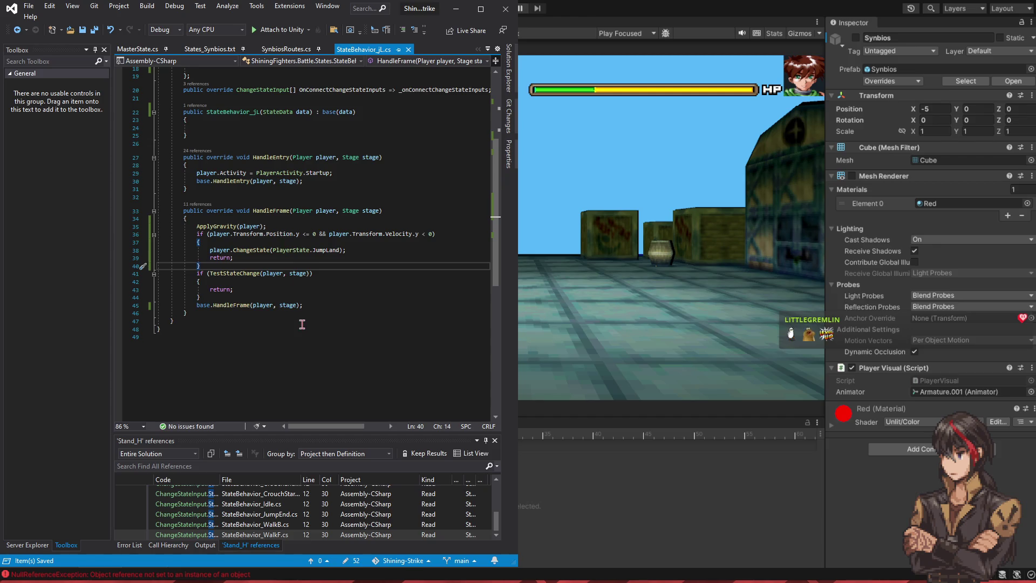
pyautogui.click(456, 9)
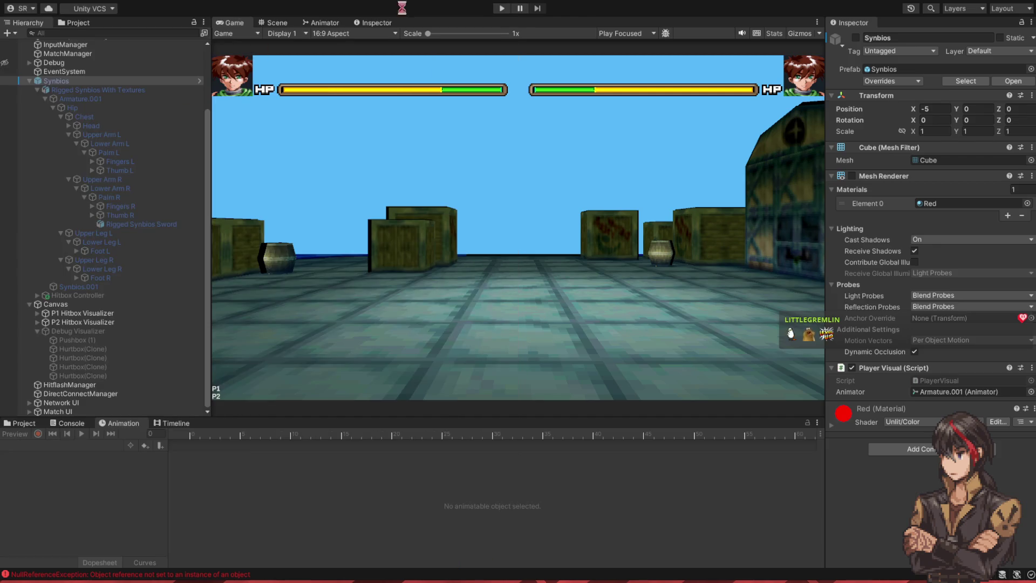
# Step: Enter Play mode with the recompiled jL code to test the jump
pyautogui.click(500, 9)
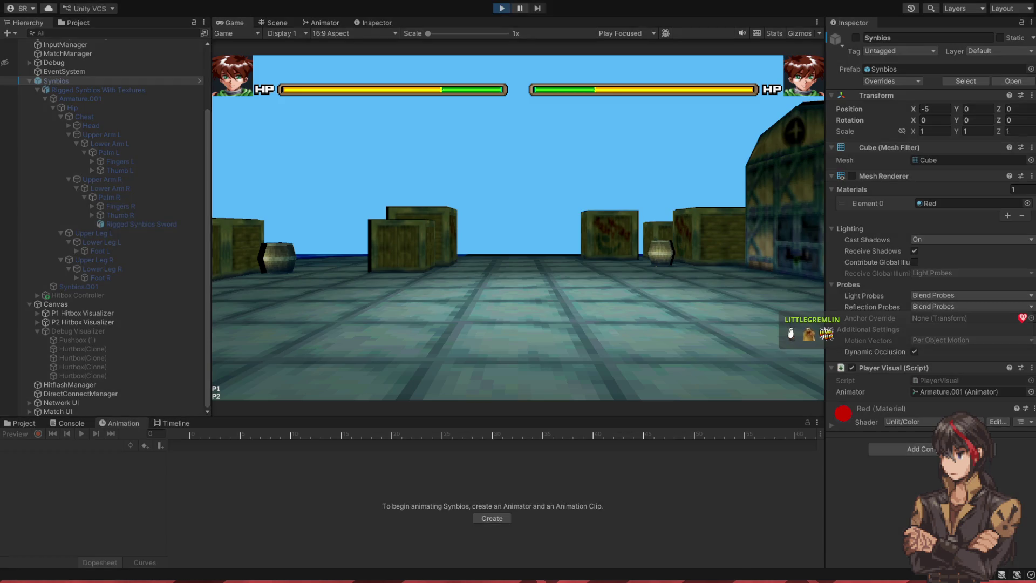
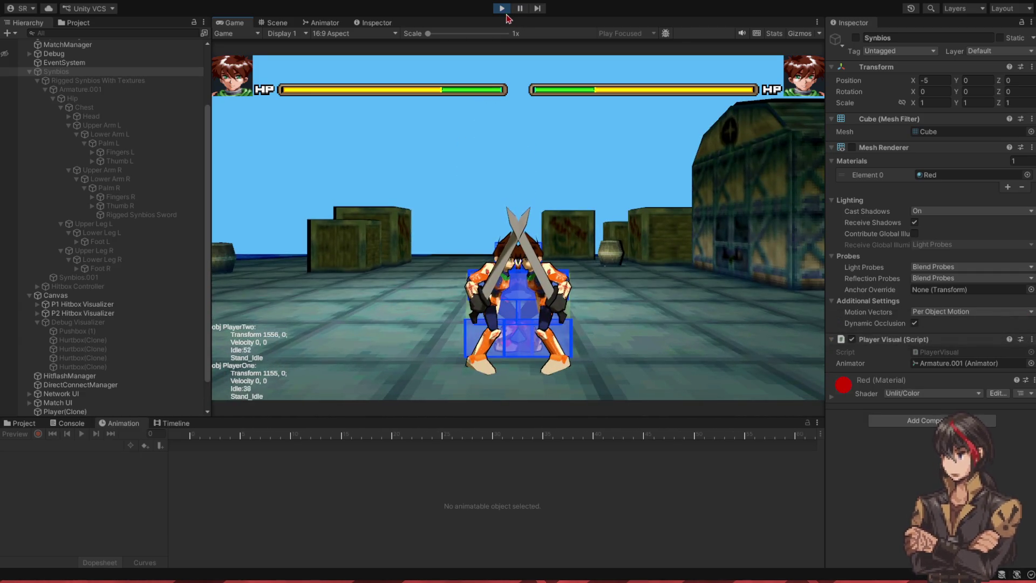
# Step: Stop the game and add ChangeStateInput.Jump_L to StateBehavior_JumpForward's change-state inputs array
pyautogui.hotkey('ctrl', 'p')
pyautogui.hotkey('alt', 'Tab')
pyautogui.hotkey('ctrl', 't')
pyautogui.write('JumpForward')
pyautogui.press('Return')
pyautogui.scroll(-6, 338, 286)
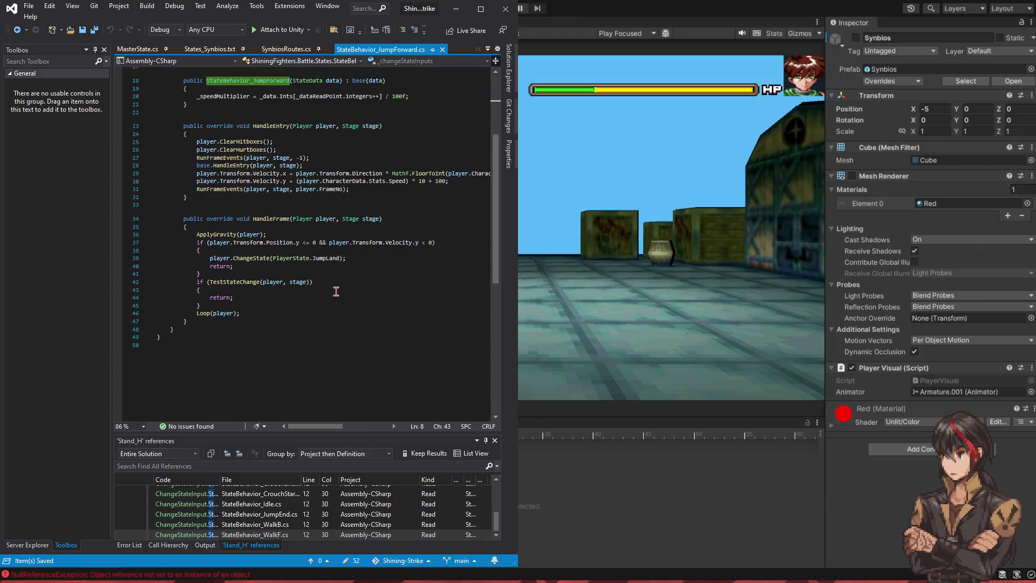
pyautogui.scroll(6, 307, 302)
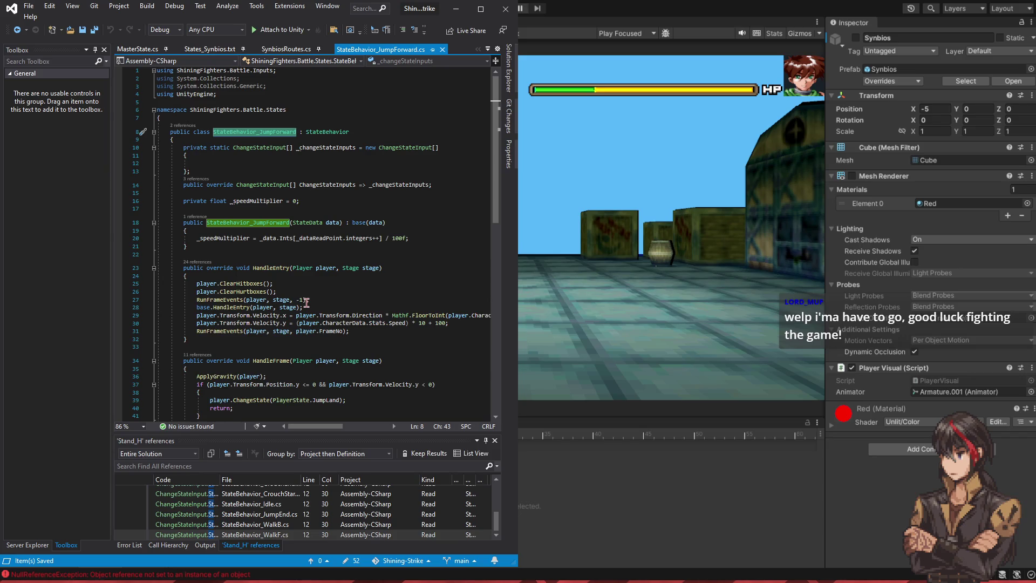
pyautogui.click(225, 163)
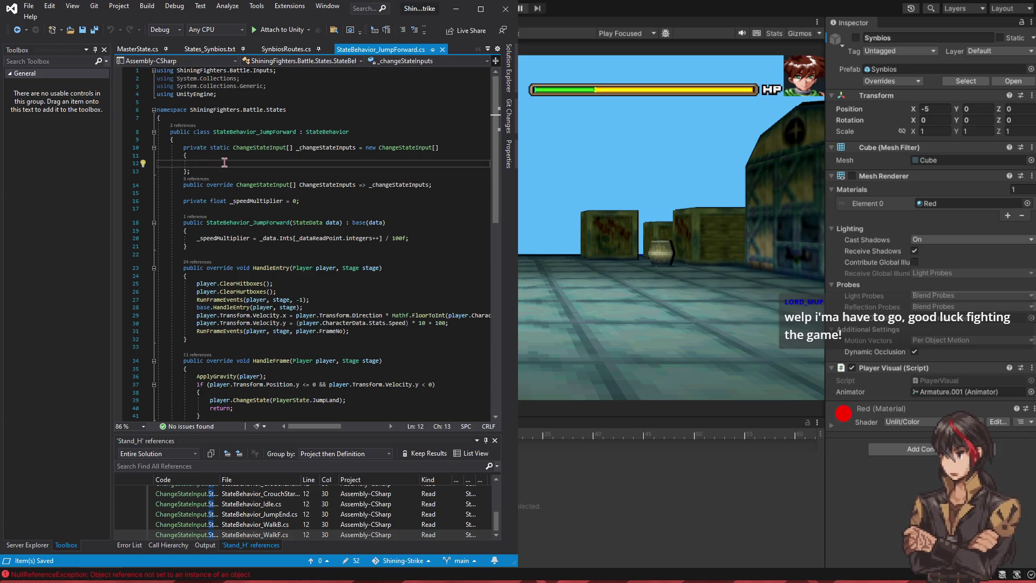
pyautogui.write('jumpChangeStateInput.Jump_L,')
pyautogui.scroll(-4, 228, 163)
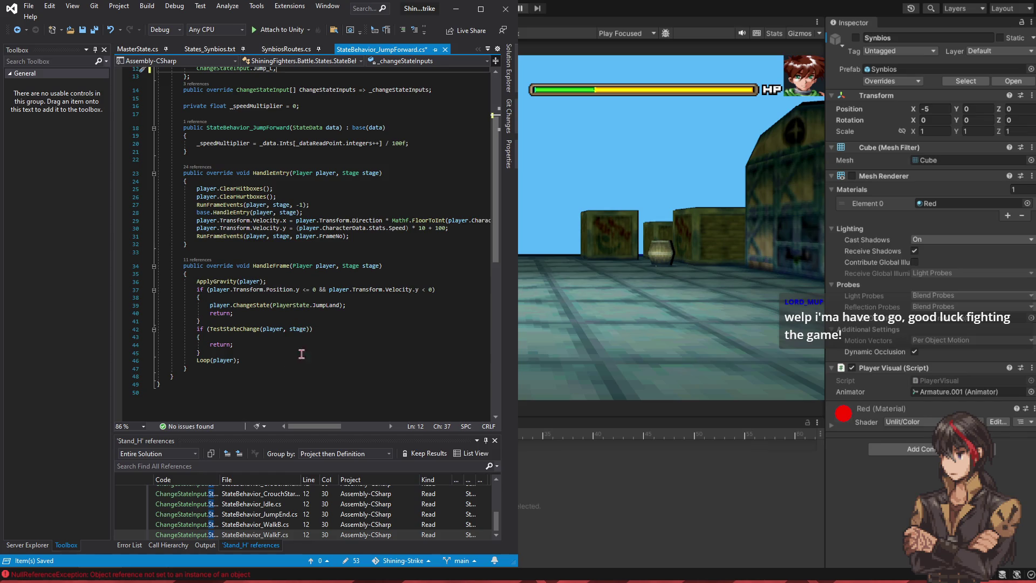
# Step: Compare with JumpNeutral, add ChangeStateInput.Jump_L to JumpBackward's inputs, then minimize Visual Studio
pyautogui.hotkey('alt', 'Tab')
pyautogui.click(302, 224)
pyautogui.hotkey('ctrl', 'Tab')
pyautogui.hotkey('ctrl', 'Tab')
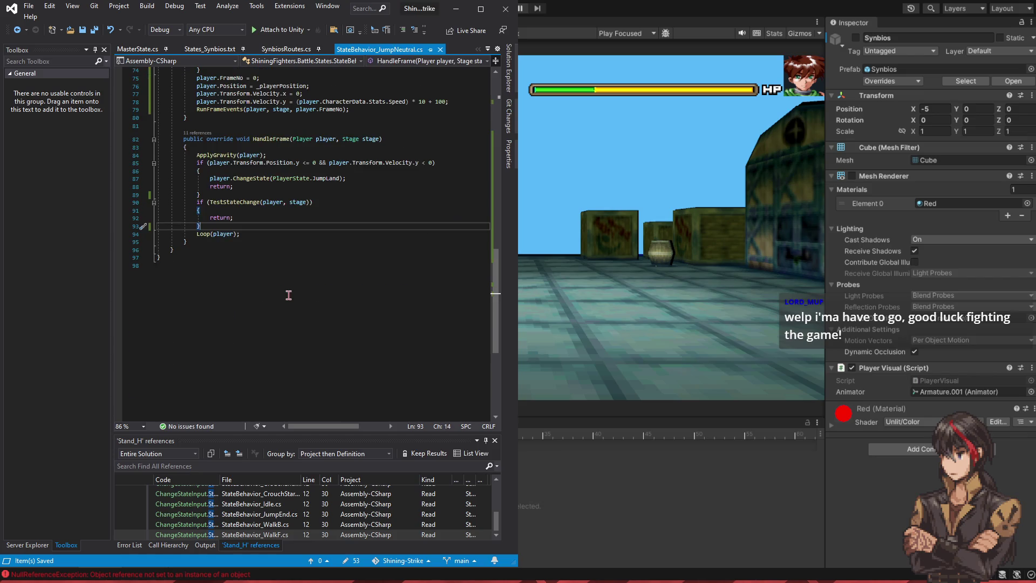
pyautogui.hotkey('ctrl', 'Tab')
pyautogui.scroll(3, 319, 307)
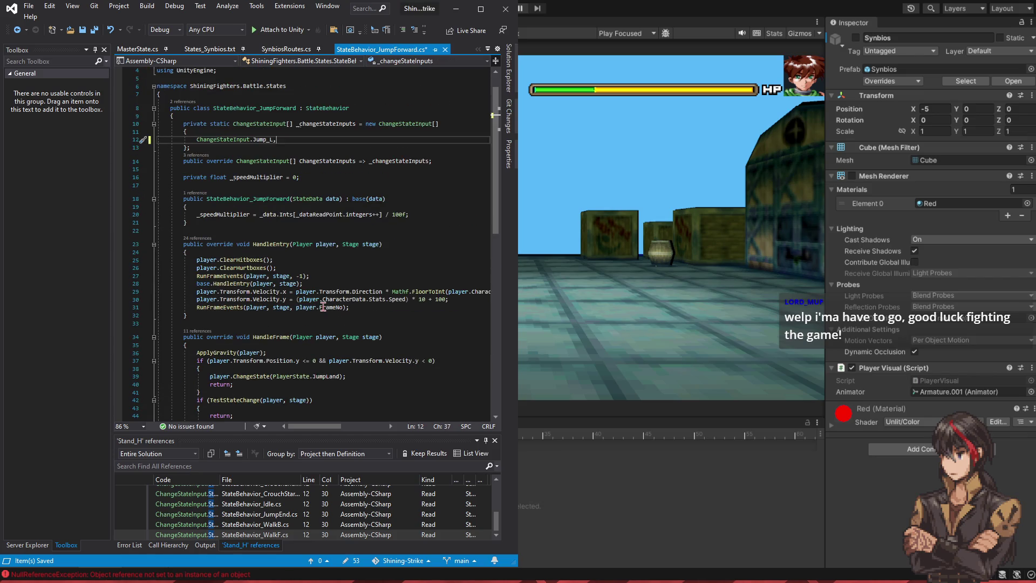
pyautogui.hotkey('alt', 'Tab')
pyautogui.hotkey('ctrl', 'Tab')
pyautogui.click(275, 163)
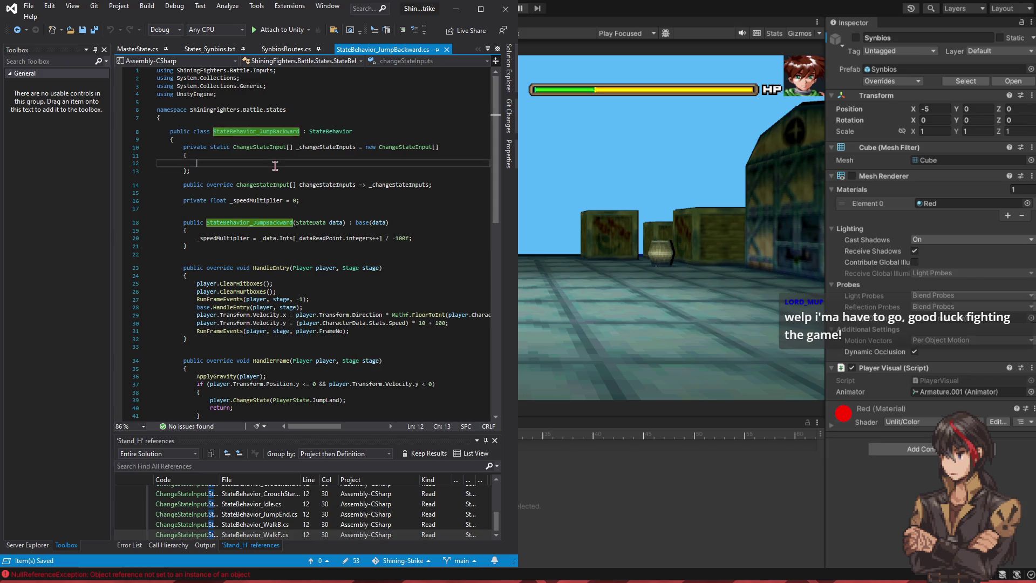
pyautogui.write('ChangeStateInput.Jump_LF')
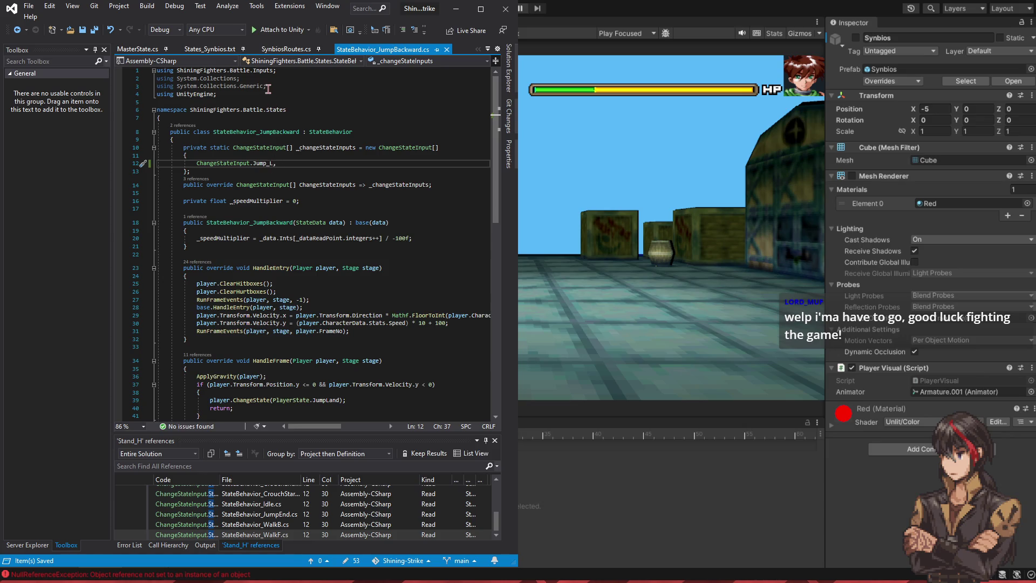
pyautogui.click(456, 9)
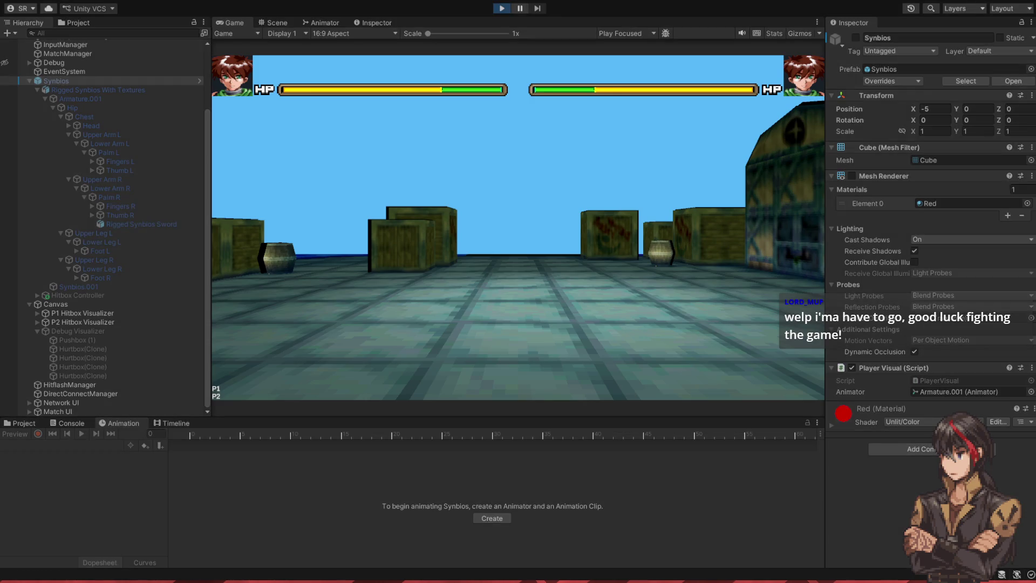
pyautogui.press('w')
pyautogui.press('d')
pyautogui.press('w')
pyautogui.press('w')
pyautogui.press('d')
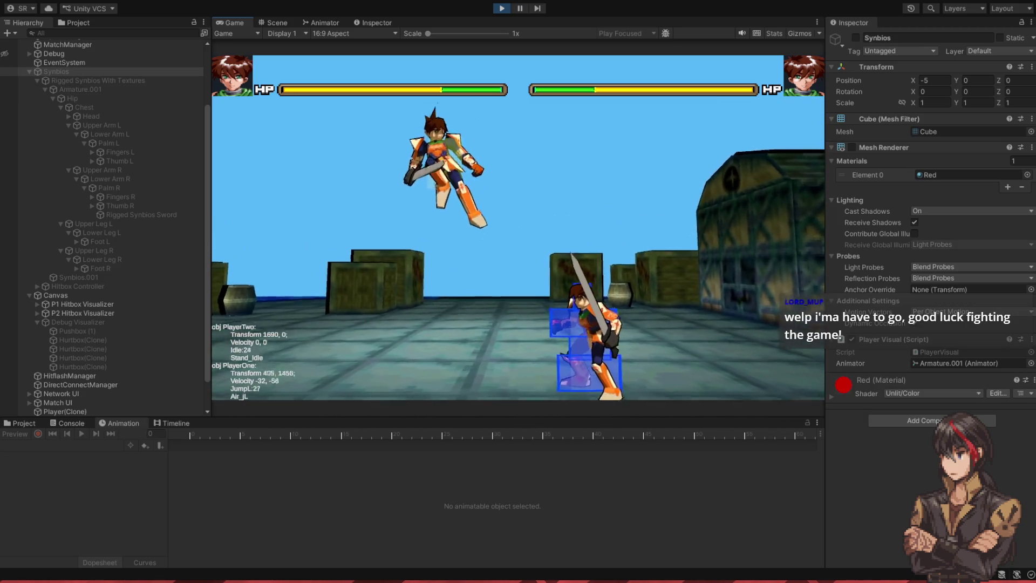
pyautogui.press('w')
pyautogui.press('d')
pyautogui.press('w')
pyautogui.press('d')
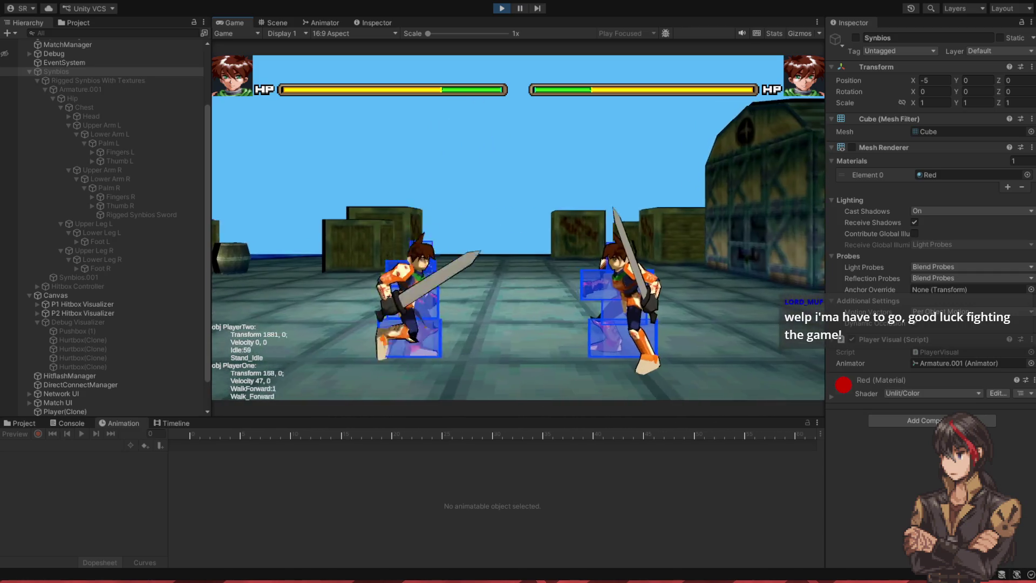
pyautogui.press('w')
pyautogui.press('w')
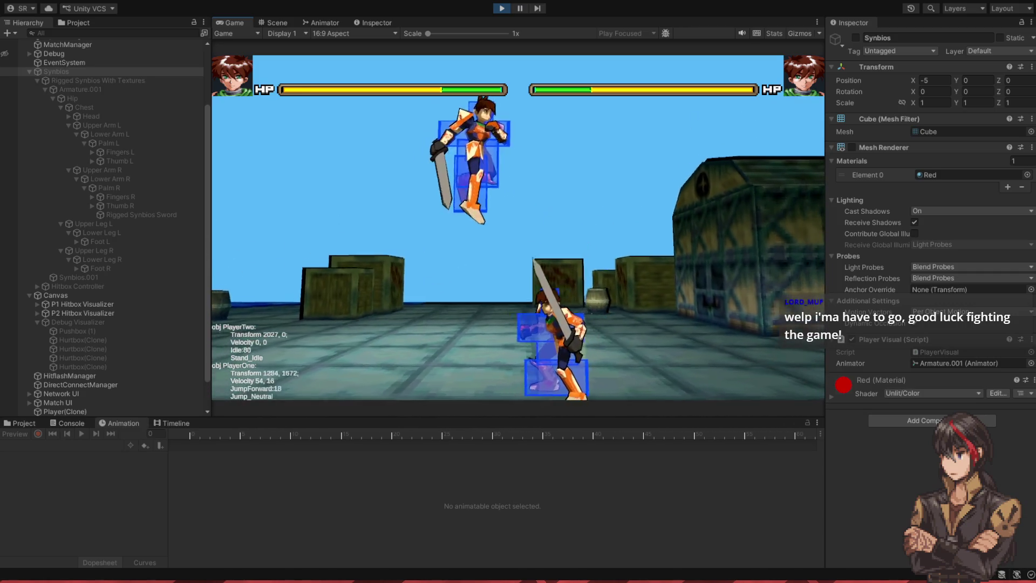
pyautogui.press('a')
pyautogui.press('w')
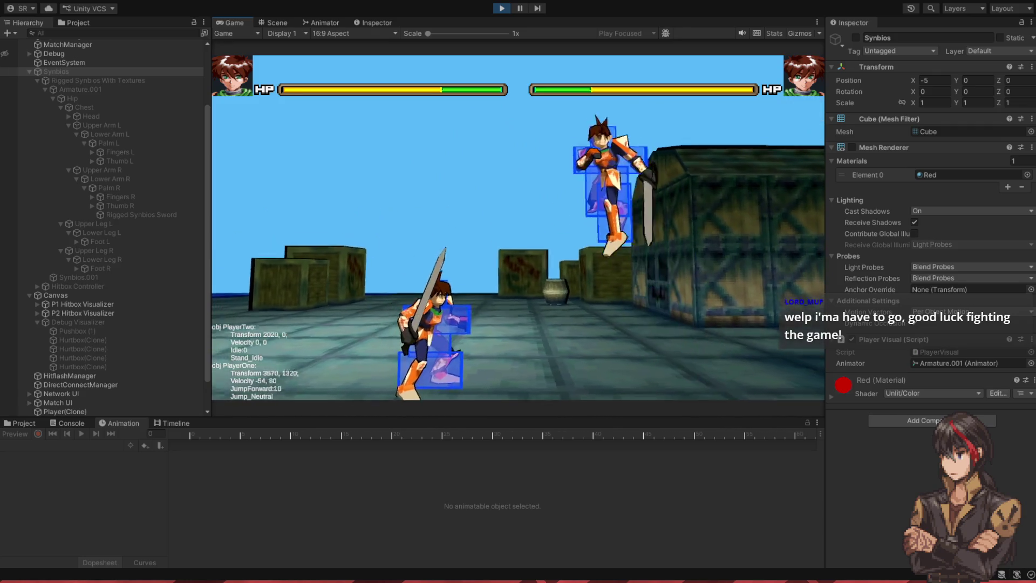
pyautogui.press('a')
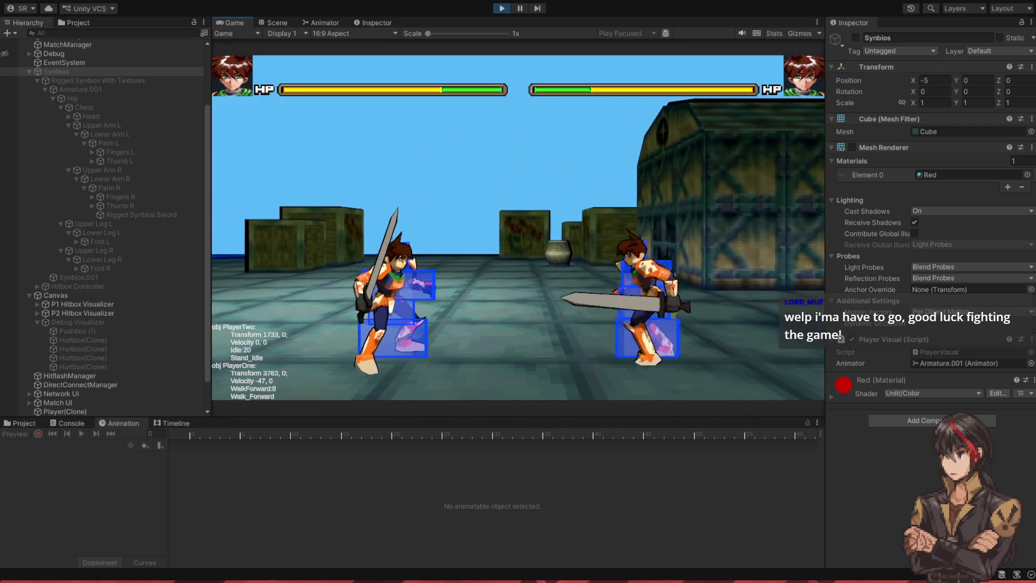
pyautogui.press('w')
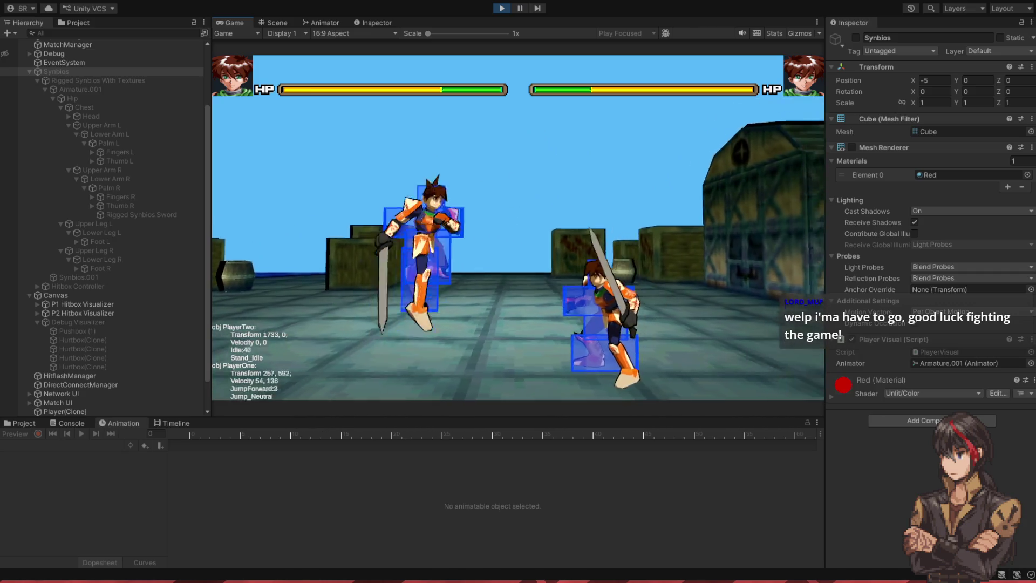
pyautogui.press('w')
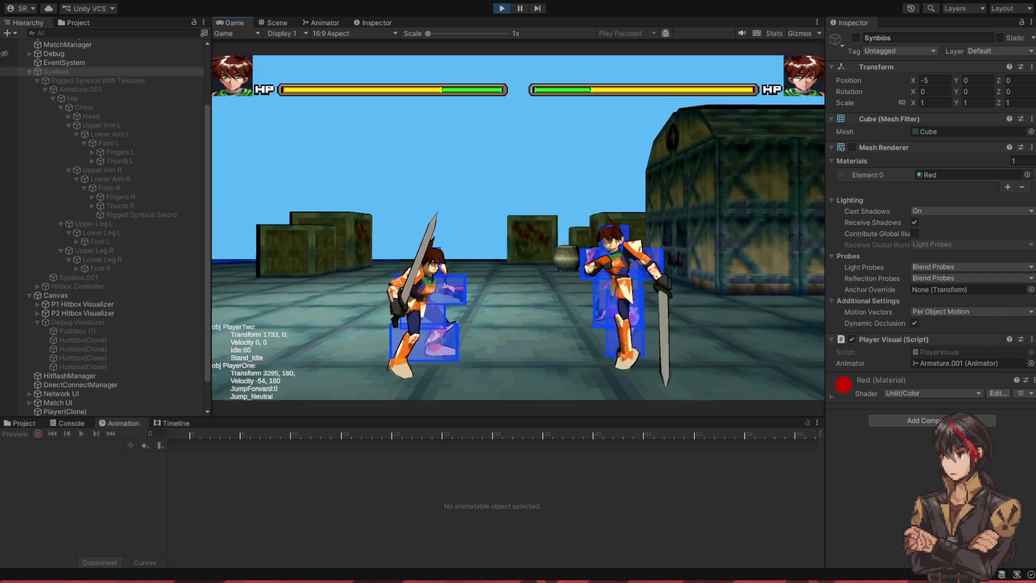
pyautogui.press('w')
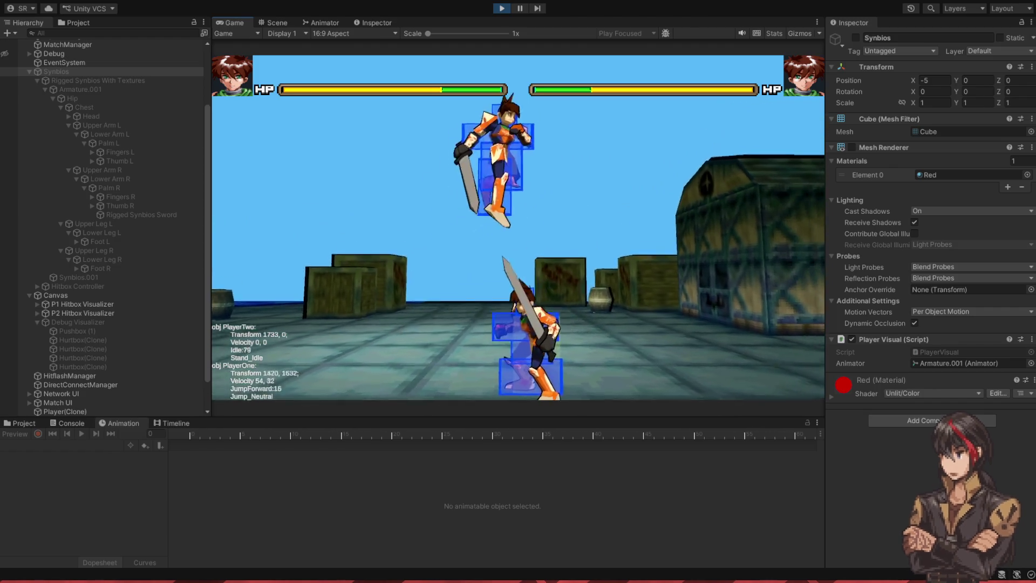
pyautogui.press('w')
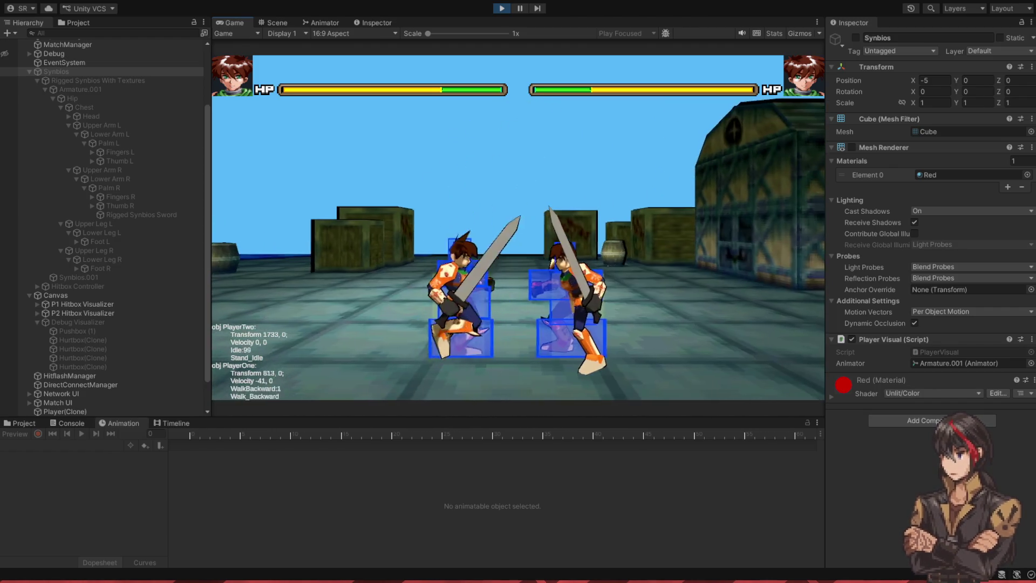
pyautogui.press('w')
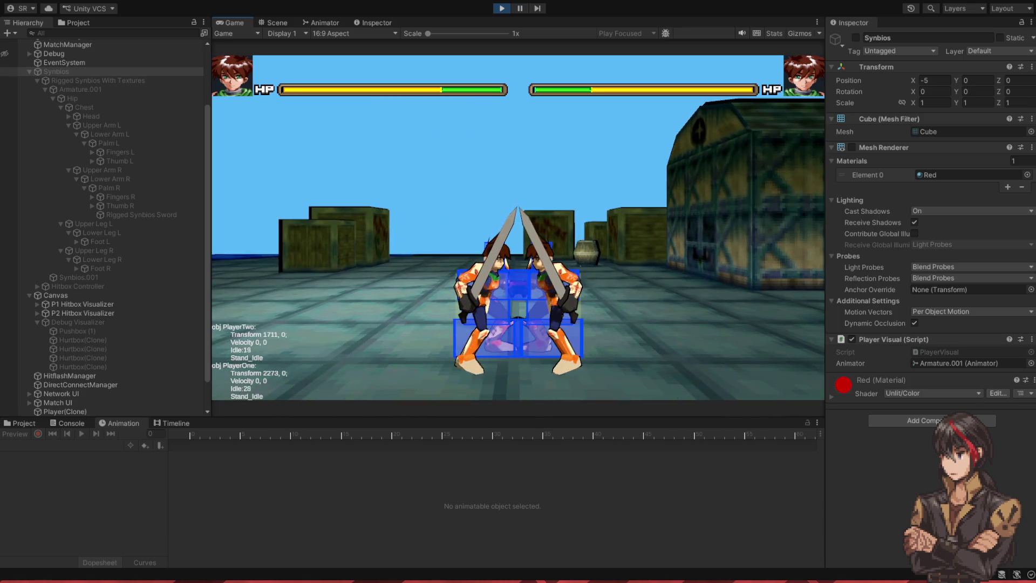
pyautogui.press('w')
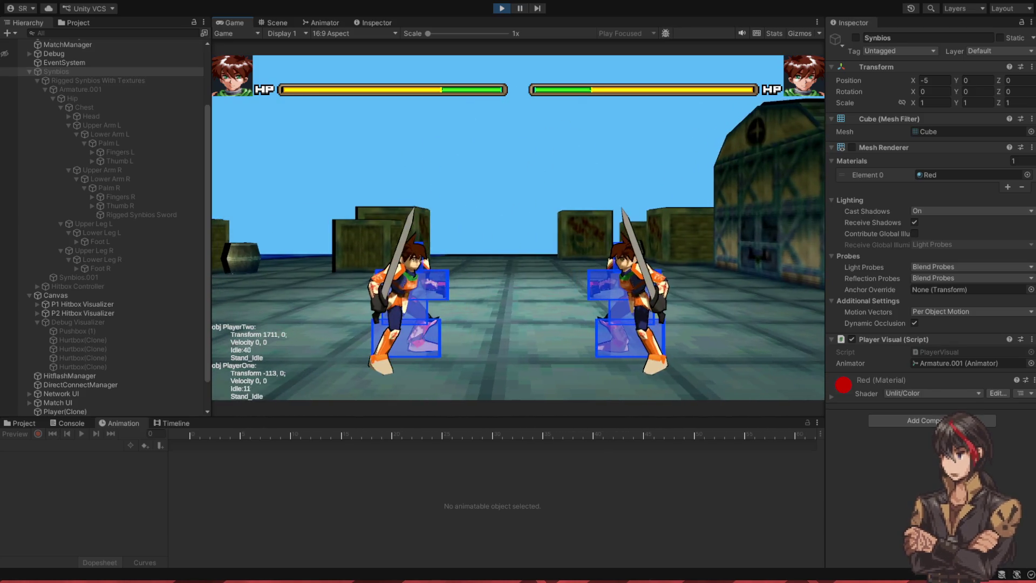
pyautogui.click(502, 8)
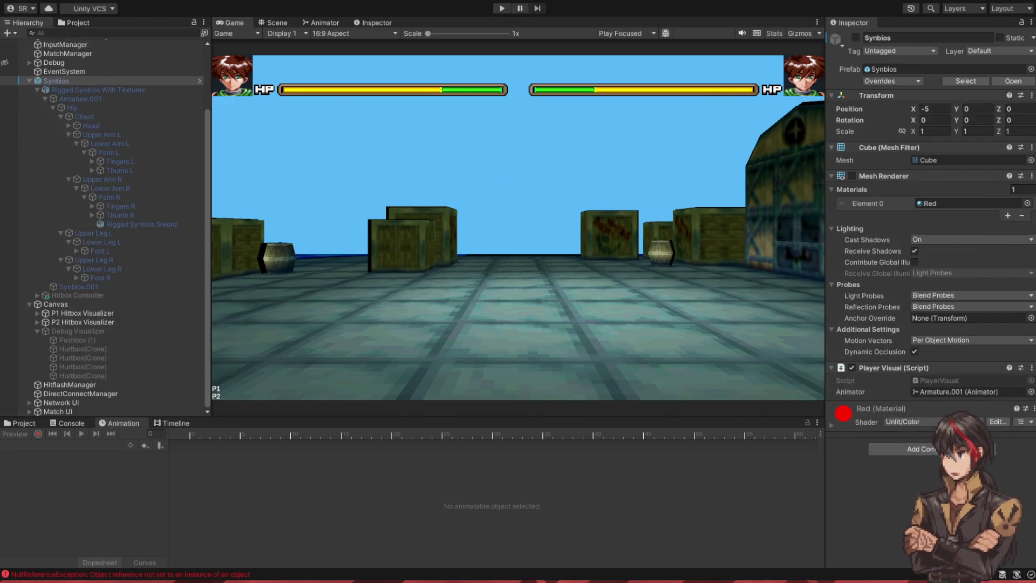
pyautogui.hotkey('alt', 'Tab')
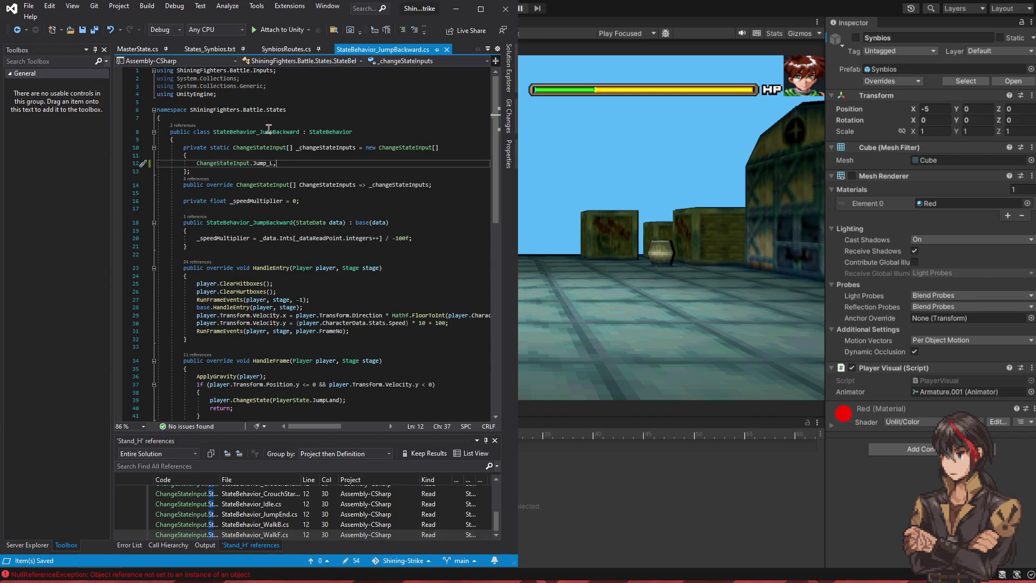
# Step: Paste Crouch's startup hurtbox lines under JumpL's frame and save States_Synbios.txt
pyautogui.click(209, 49)
pyautogui.scroll(1, 218, 248)
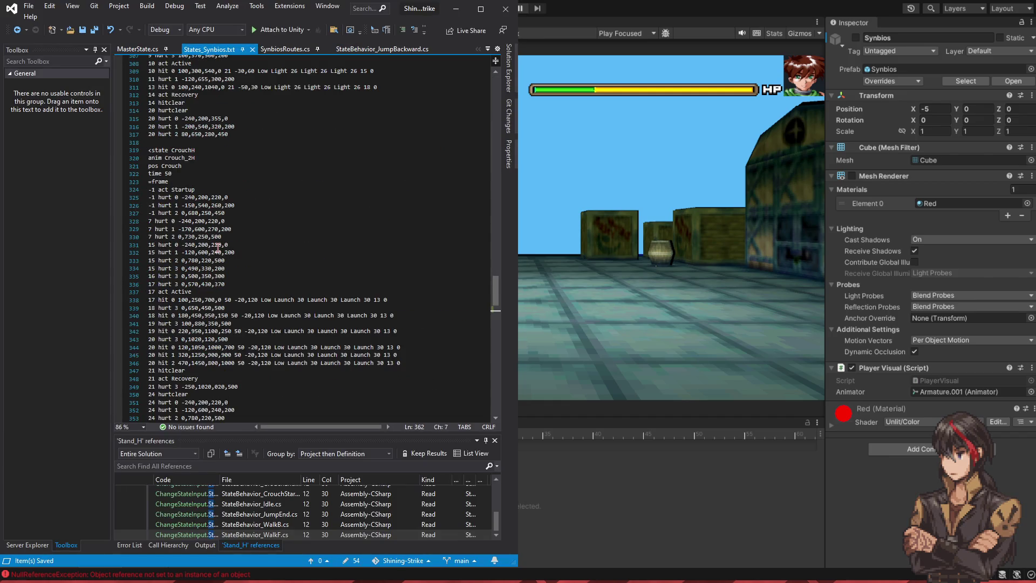
pyautogui.click(245, 216)
pyautogui.moveTo(245, 215); pyautogui.dragTo(262, 183)
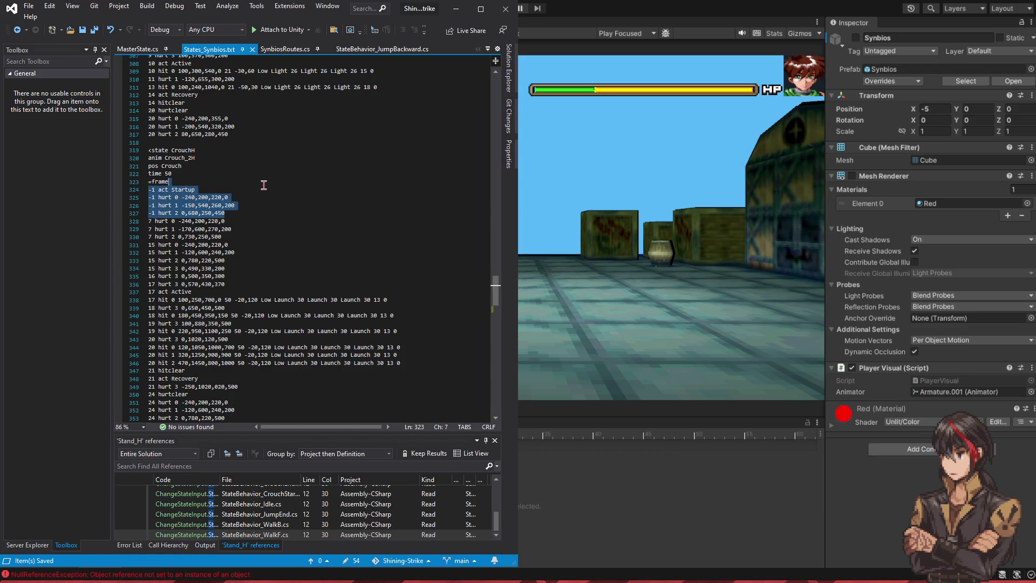
pyautogui.scroll(-6, 253, 309)
pyautogui.click(193, 345)
pyautogui.write('-1 act Startup -1 hurt 0 -240,200,220,0 -1 hurt 1 -150,540,260,200 -1 hurt 2 0,680,250,450')
pyautogui.hotkey('ctrl', 's')
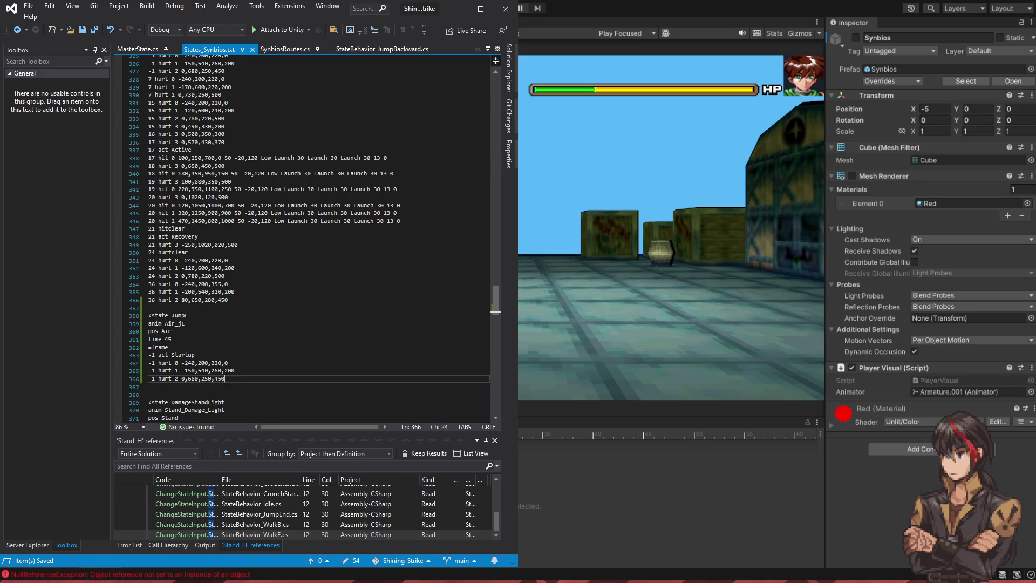
pyautogui.hotkey('alt', 'Tab')
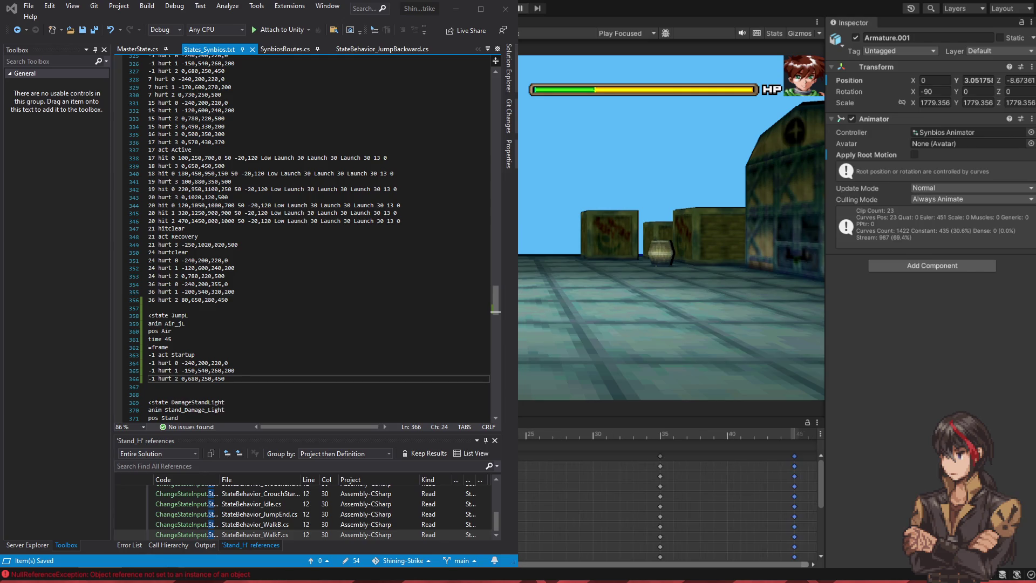
# Step: Show the character from the back in Unity's scene view and refit hurt 0 to -30,200,180,-20
pyautogui.hotkey('ctrl', '1')
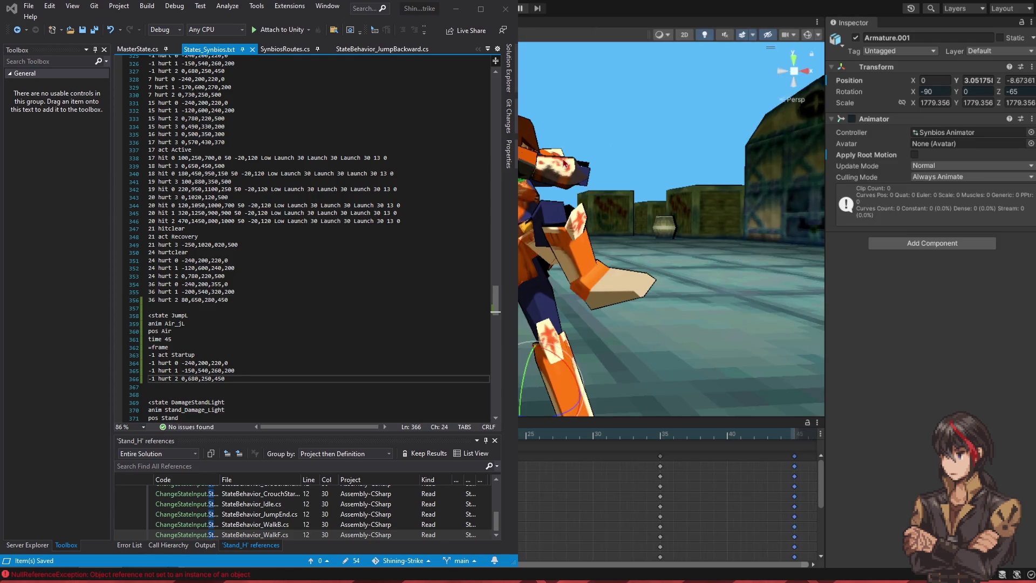
pyautogui.click(812, 76)
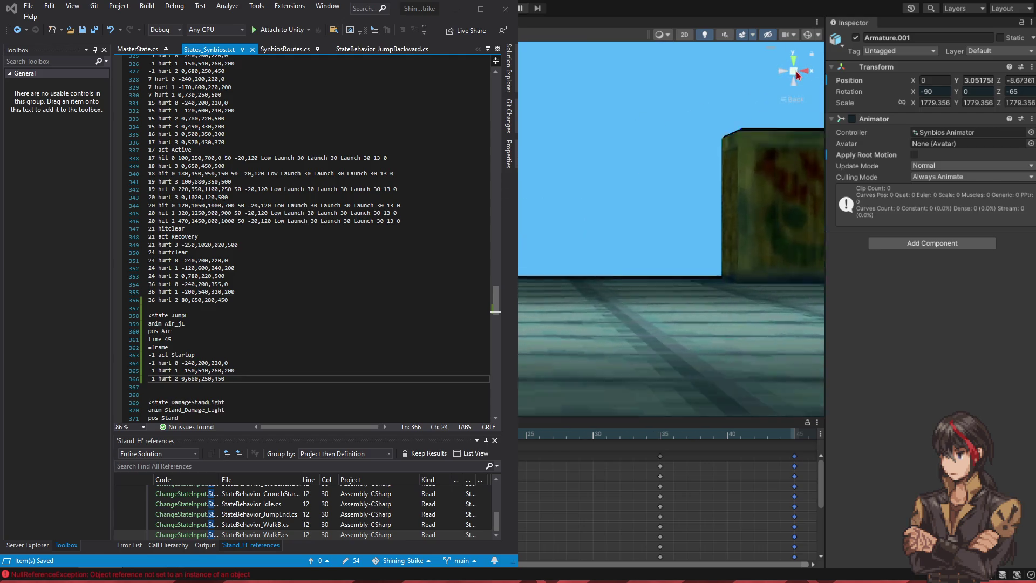
pyautogui.moveTo(518, 223); pyautogui.dragTo(532, 224)
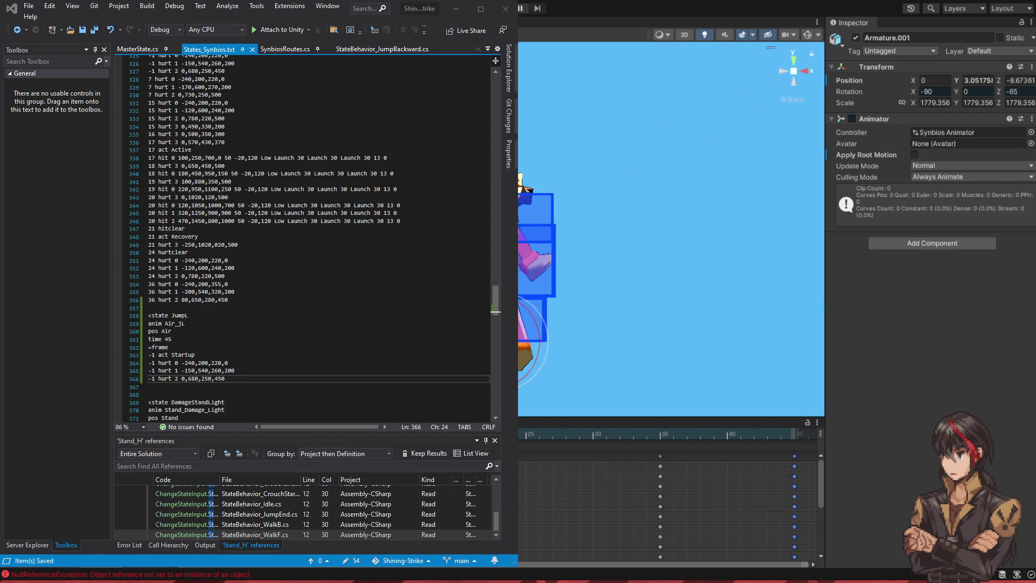
pyautogui.click(216, 355)
pyautogui.press('Down')
pyautogui.press('Left')
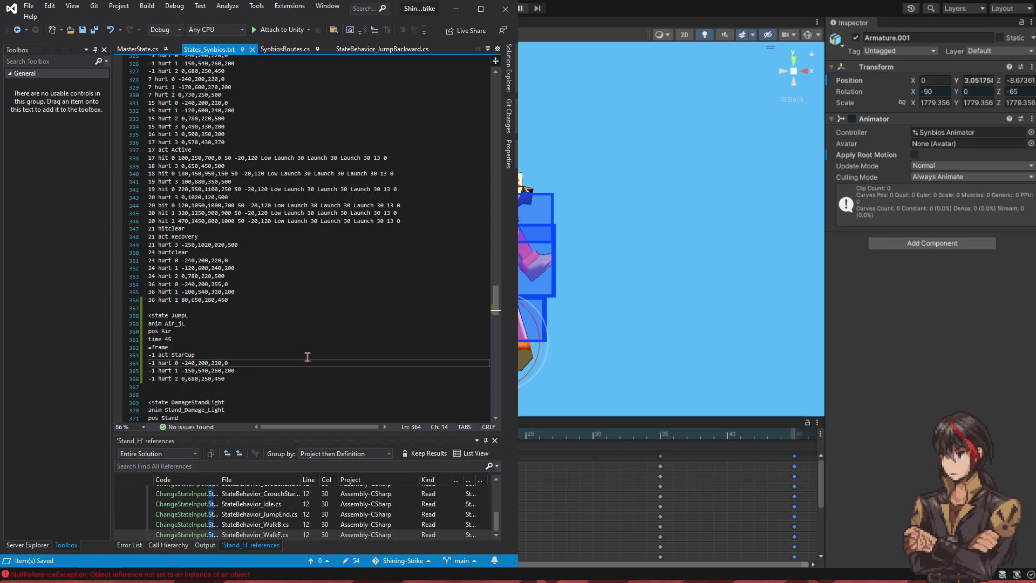
pyautogui.hotkey('shift', 'Left')
pyautogui.hotkey('shift', 'Left')
pyautogui.press('BackSpace')
pyautogui.press('BackSpace')
pyautogui.write('-3')
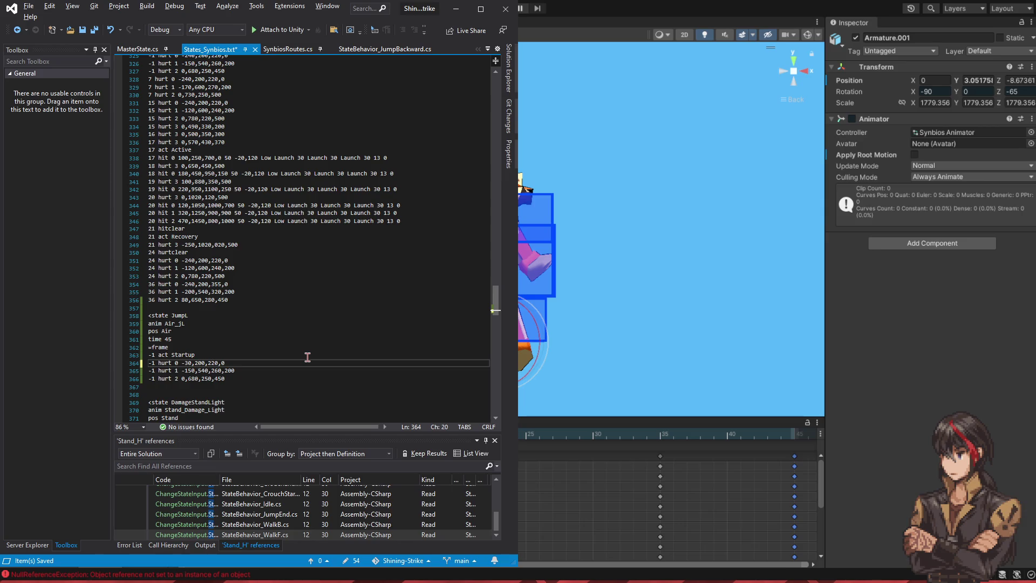
pyautogui.press('BackSpace')
pyautogui.press('BackSpace')
pyautogui.write('18')
pyautogui.hotkey('ctrl', 's')
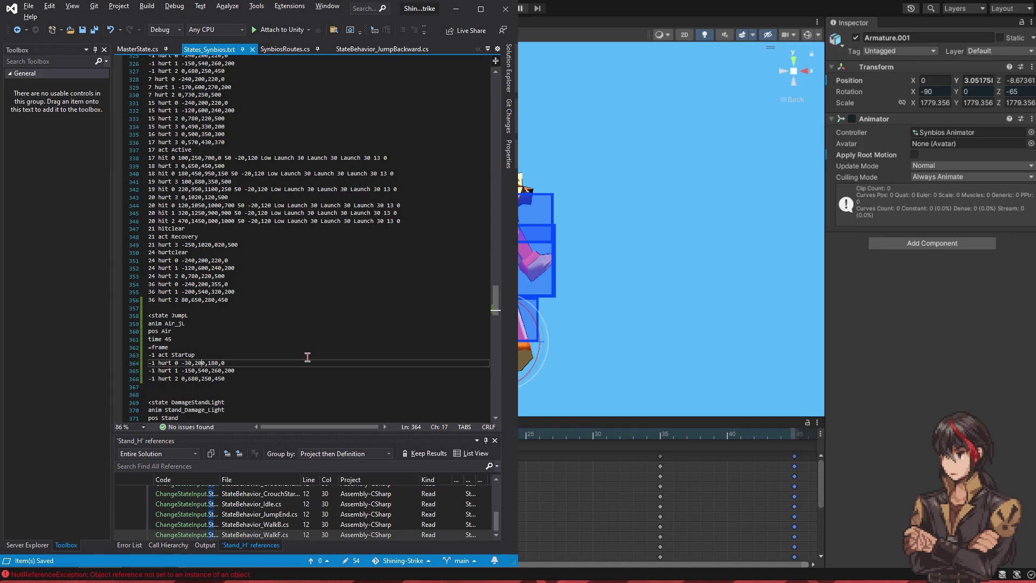
pyautogui.hotkey('shift', 'Right')
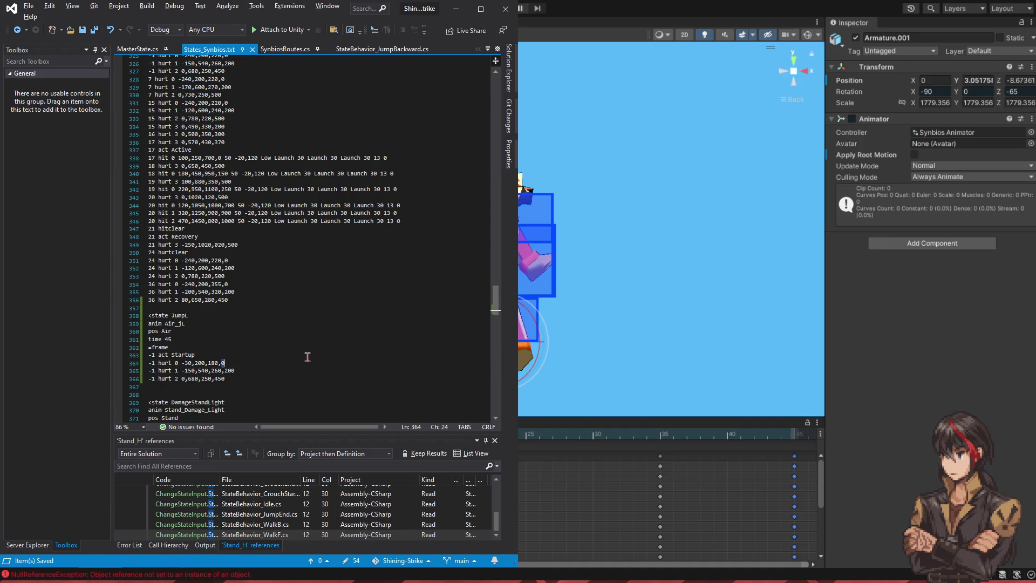
pyautogui.write('-20')
pyautogui.hotkey('ctrl', 's')
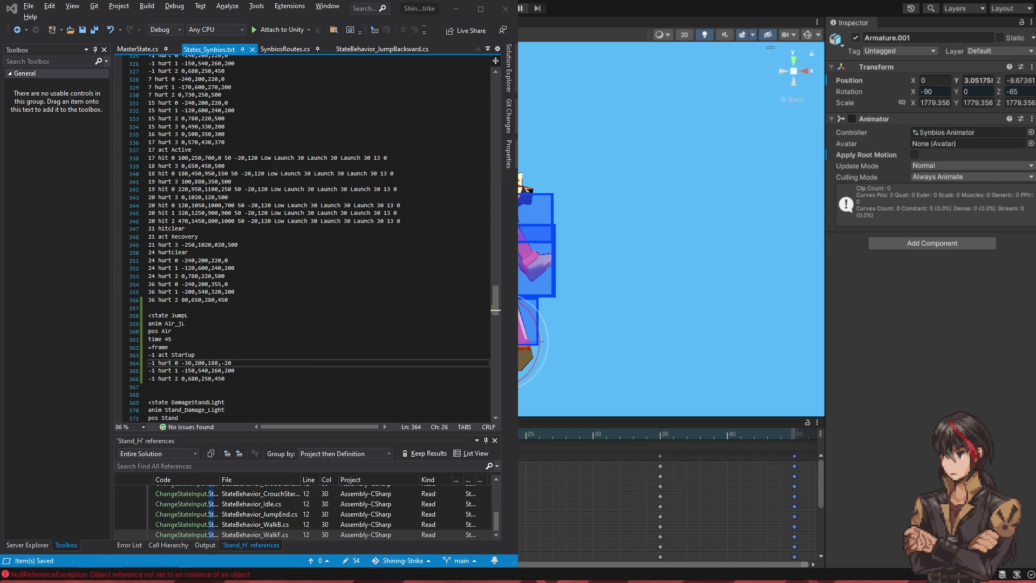
# Step: Refit JumpL hurt 1 to -320,540,260,200, saving after each edit to preview
pyautogui.click(307, 357)
pyautogui.press('Down')
pyautogui.press('Left')
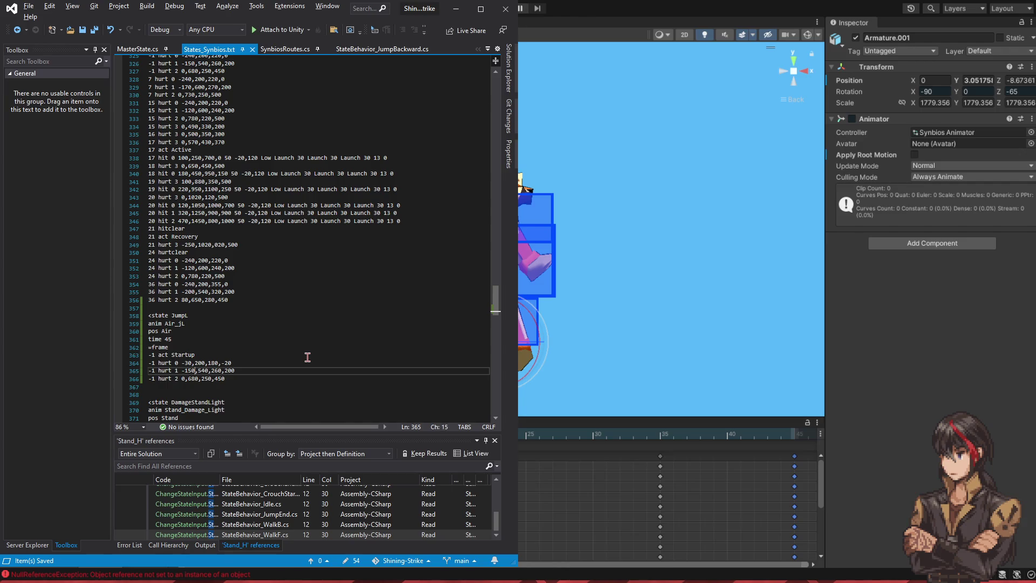
pyautogui.press('BackSpace')
pyautogui.write('2')
pyautogui.hotkey('ctrl', 's')
pyautogui.hotkey('shift', 'Left')
pyautogui.hotkey('shift', 'Left')
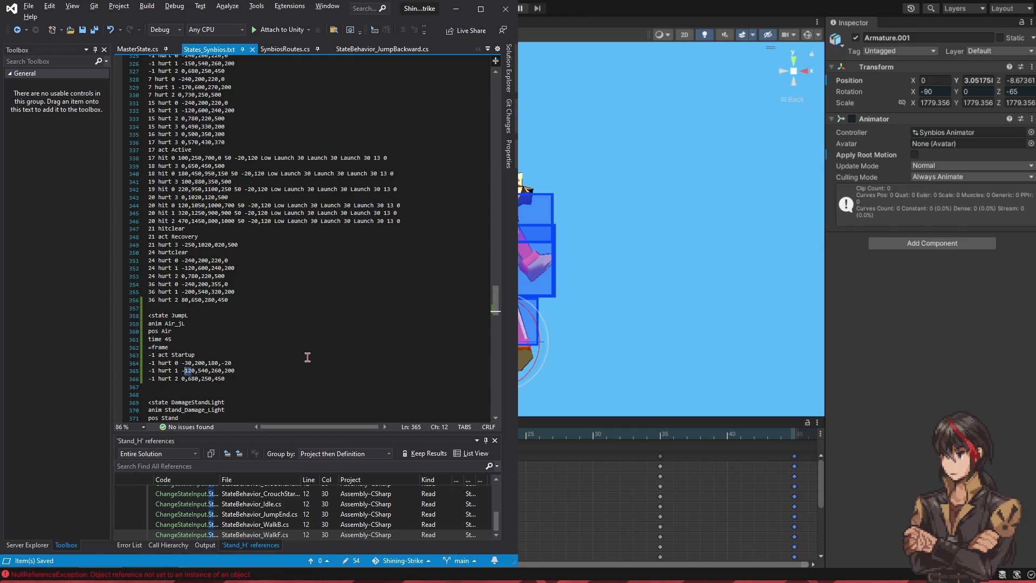
pyautogui.write('22')
pyautogui.hotkey('ctrl', 's')
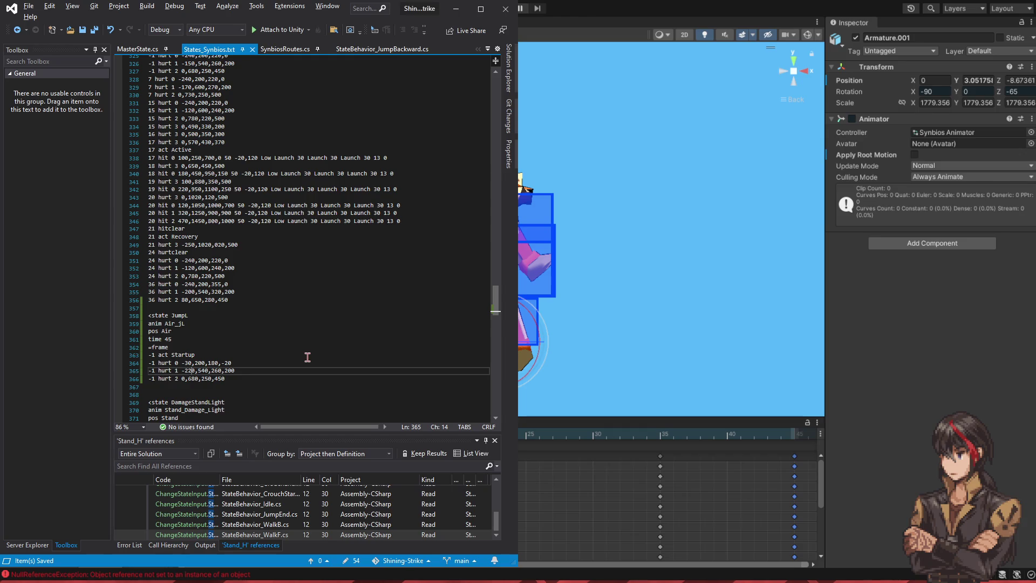
pyautogui.press('Left')
pyautogui.press('BackSpace')
pyautogui.write('3')
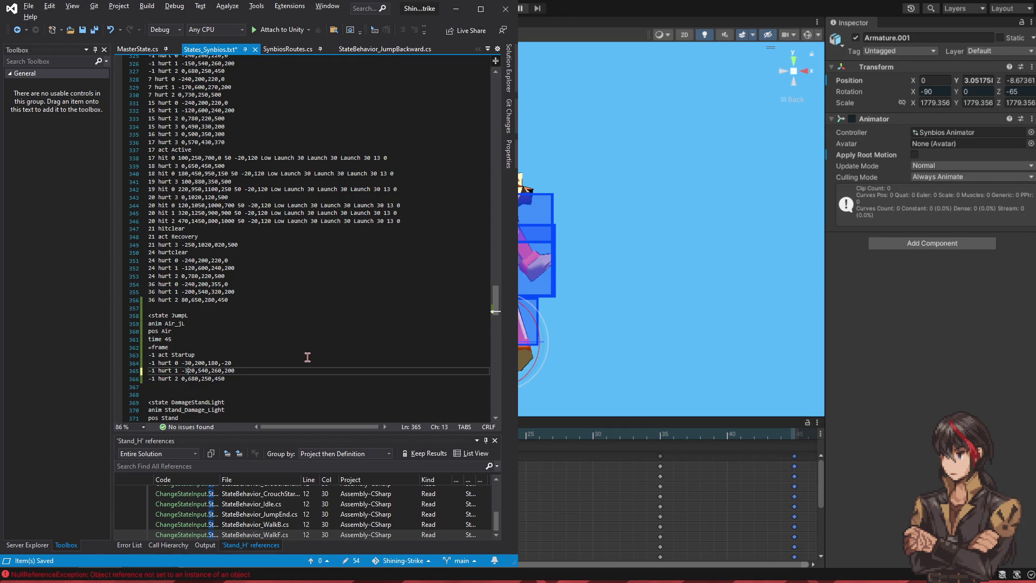
pyautogui.hotkey('ctrl', 's')
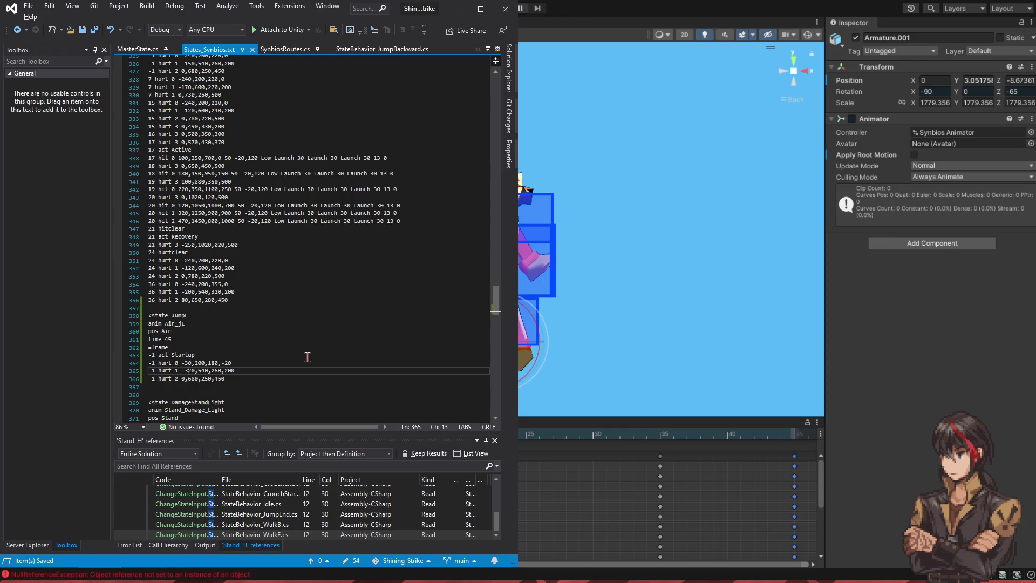
# Step: Refit JumpL hurt 2 to -300,730,160,450, saving after each edit to preview
pyautogui.press('Down')
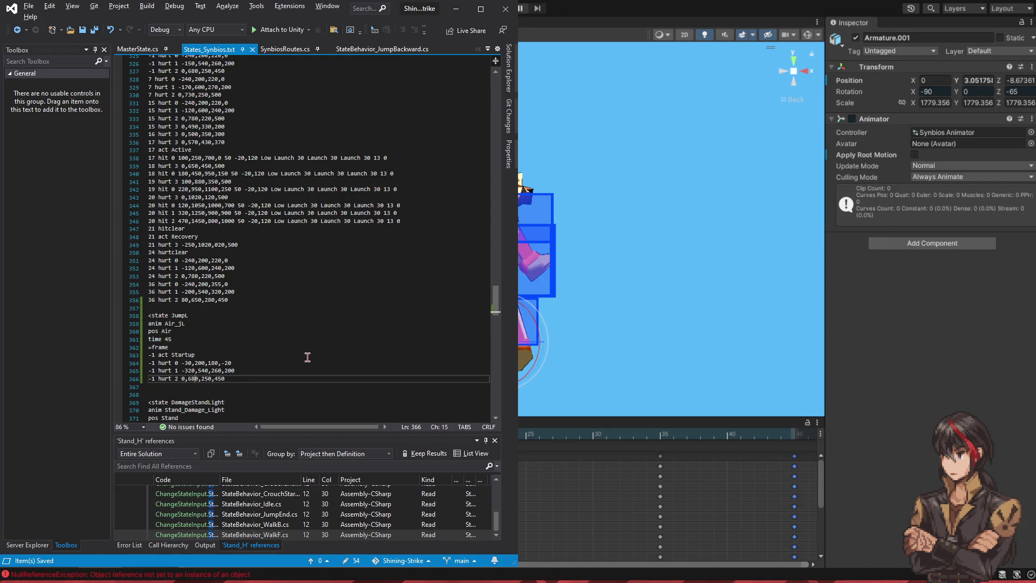
pyautogui.press('BackSpace')
pyautogui.write('0')
pyautogui.hotkey('ctrl', 's')
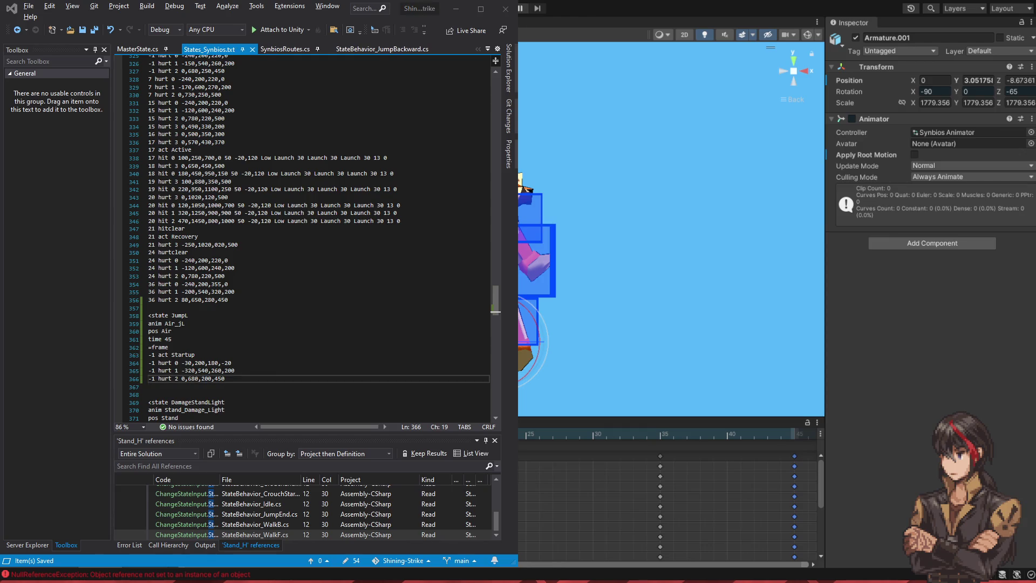
pyautogui.press('BackSpace')
pyautogui.press('BackSpace')
pyautogui.write('16')
pyautogui.hotkey('ctrl', 's')
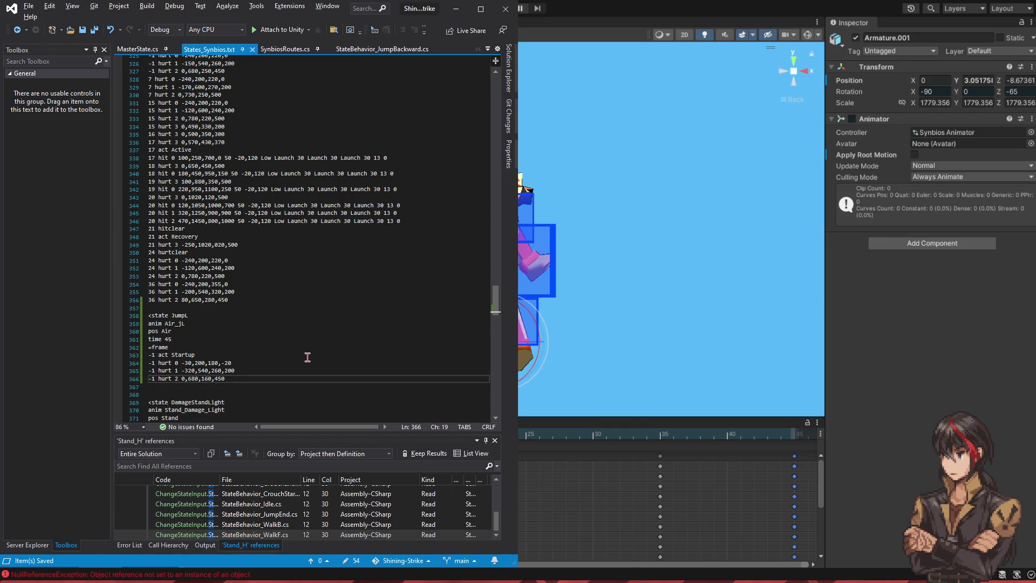
pyautogui.press('BackSpace')
pyautogui.write('-300')
pyautogui.hotkey('ctrl', 's')
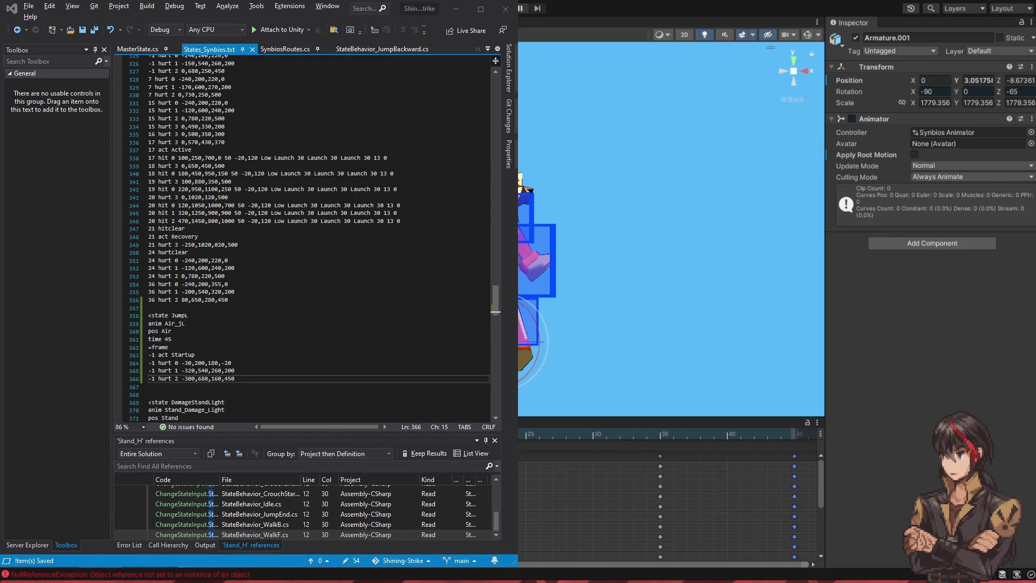
pyautogui.press('Right')
pyautogui.press('BackSpace')
pyautogui.press('BackSpace')
pyautogui.write('73')
pyautogui.hotkey('ctrl', 's')
# Step: Add a new line 'hurt 3 -200,850,-100,750' below hurt 2
pyautogui.press('End')
pyautogui.press('Return')
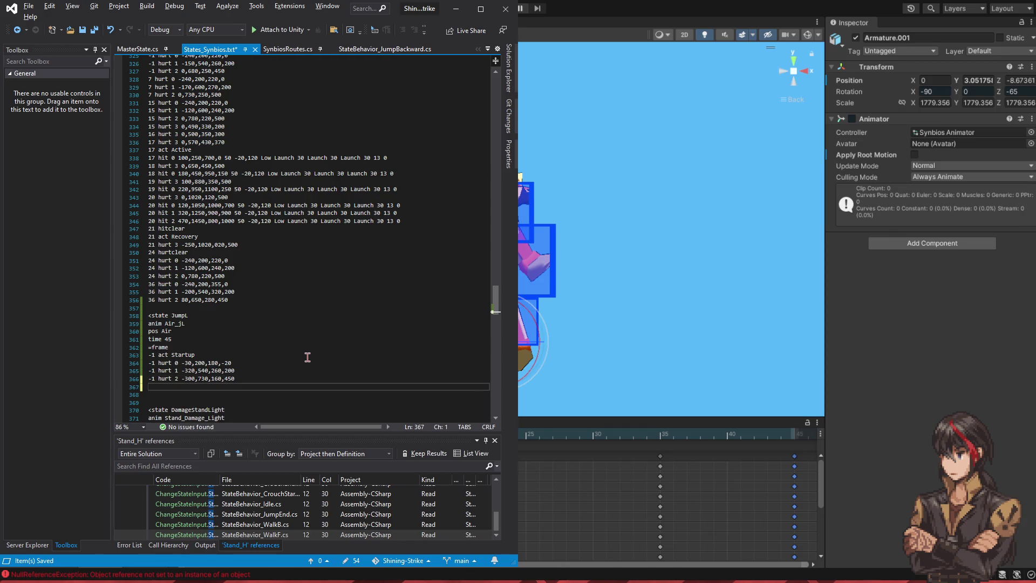
pyautogui.write('hurt 3 -')
pyautogui.write('200,8')
pyautogui.write('50,')
pyautogui.write('-100,')
pyautogui.write('750')
# Step: Adjust JumpL hurt 3 to -200,850,0,650, checking each saved change in Unity
pyautogui.hotkey('ctrl', 's')
pyautogui.hotkey('alt', 'Tab')
pyautogui.hotkey('alt', 'Tab')
pyautogui.press('Left')
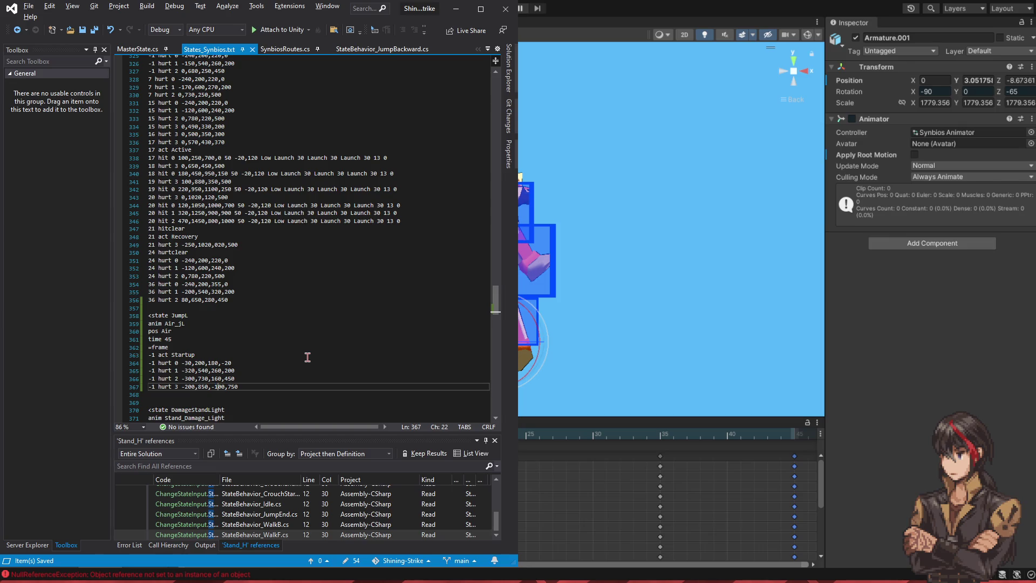
pyautogui.press('BackSpace')
pyautogui.hotkey('ctrl', 's')
pyautogui.hotkey('alt', 'Tab')
pyautogui.hotkey('alt', 'Tab')
pyautogui.press('Right')
pyautogui.press('BackSpace')
pyautogui.press('BackSpace')
pyautogui.hotkey('ctrl', 's')
pyautogui.hotkey('alt', 'Tab')
pyautogui.hotkey('alt', 'Tab')
pyautogui.press('Right')
pyautogui.press('Right')
pyautogui.press('BackSpace')
pyautogui.write('6')
pyautogui.hotkey('ctrl', 's')
pyautogui.hotkey('alt', 'Tab')
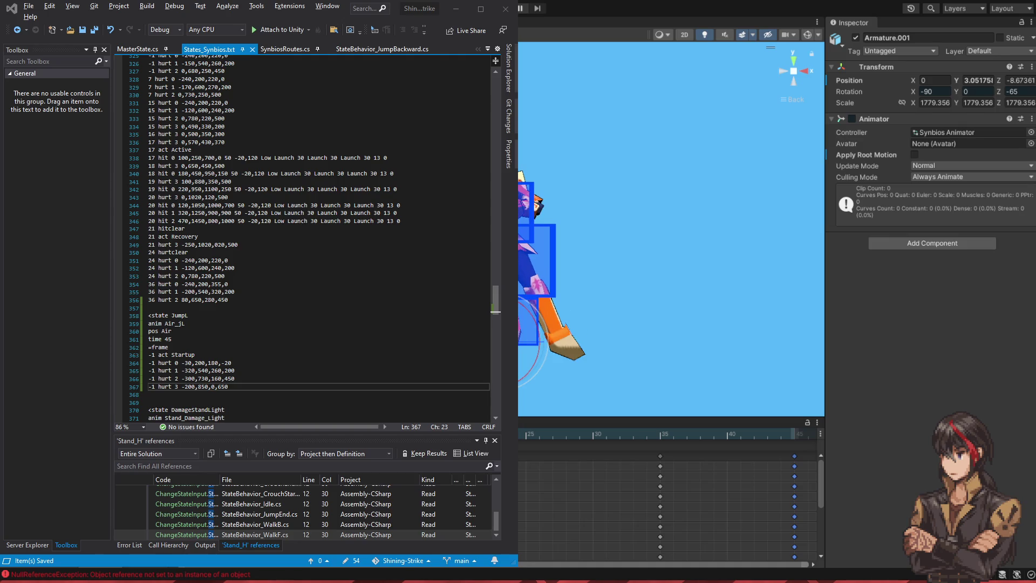
# Step: Duplicate the four startup hurtbox lines and change each copy's frame number from -1 to 3
pyautogui.moveTo(283, 387); pyautogui.dragTo(292, 357)
pyautogui.hotkey('ctrl', 'c')
pyautogui.click(265, 387)
pyautogui.hotkey('ctrl', 'v')
pyautogui.click(264, 395)
pyautogui.press('Home')
pyautogui.press('Delete')
pyautogui.press('Delete')
pyautogui.write('3')
pyautogui.press('Down')
pyautogui.press('BackSpace')
pyautogui.press('Delete')
pyautogui.write('3')
pyautogui.press('Down')
pyautogui.press('BackSpace')
pyautogui.press('Delete')
pyautogui.write('3')
pyautogui.press('Down')
pyautogui.press('BackSpace')
pyautogui.press('Delete')
pyautogui.write('3')
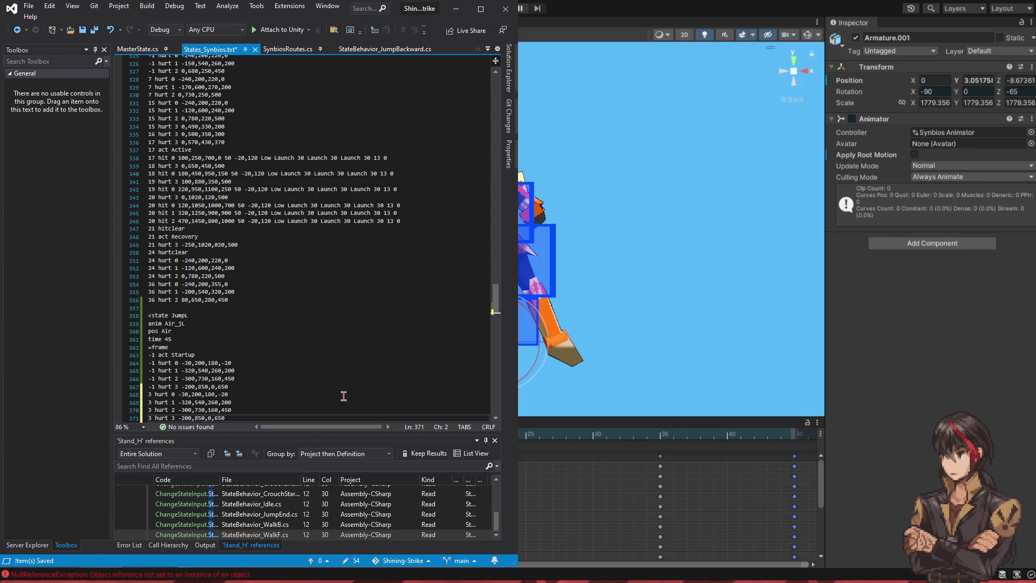
# Step: Change frame 3 hurt 0 to -50,200,300,-20 and save
pyautogui.click(192, 395)
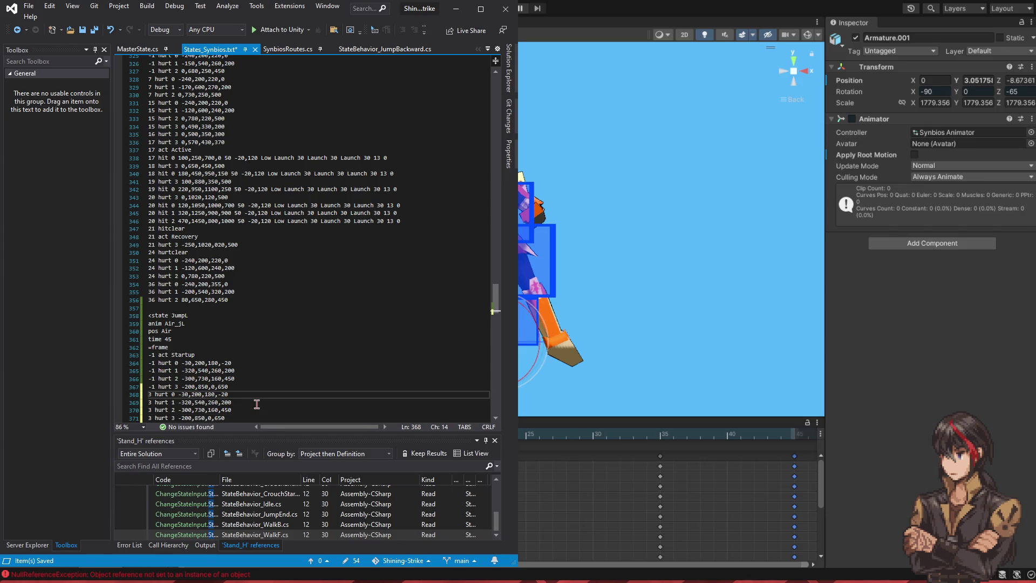
pyautogui.press('BackSpace')
pyautogui.press('Delete')
pyautogui.write('50')
pyautogui.press('BackSpace')
pyautogui.press('BackSpace')
pyautogui.write('30')
pyautogui.hotkey('ctrl', 's')
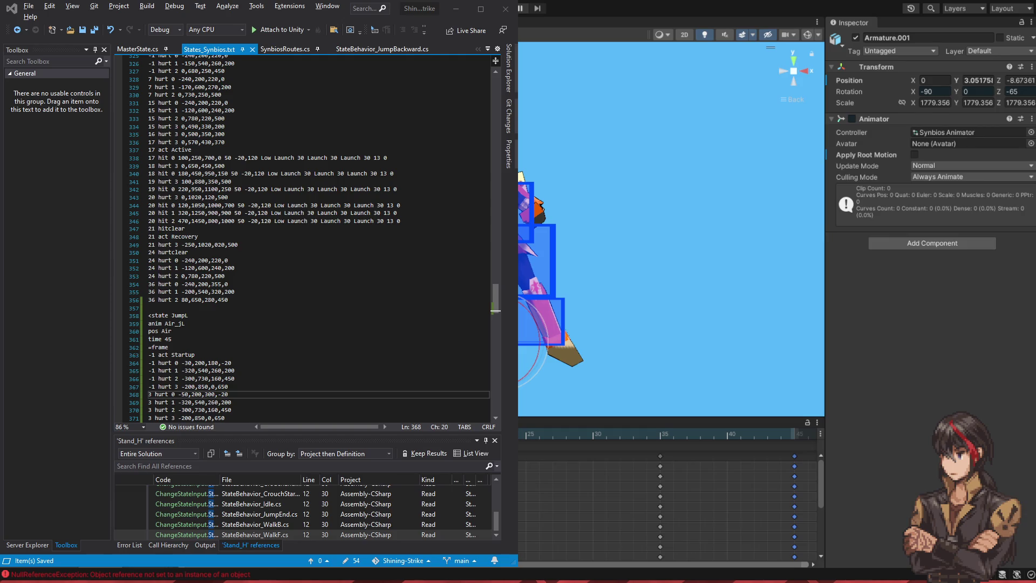
# Step: Set frame 3 hurt 1's 260 to 220, hurt 2's 160 to 240, and hurt 3 to -160,850,40,650, then save
pyautogui.click(215, 402)
pyautogui.press('BackSpace')
pyautogui.write('2')
pyautogui.hotkey('ctrl', 's')
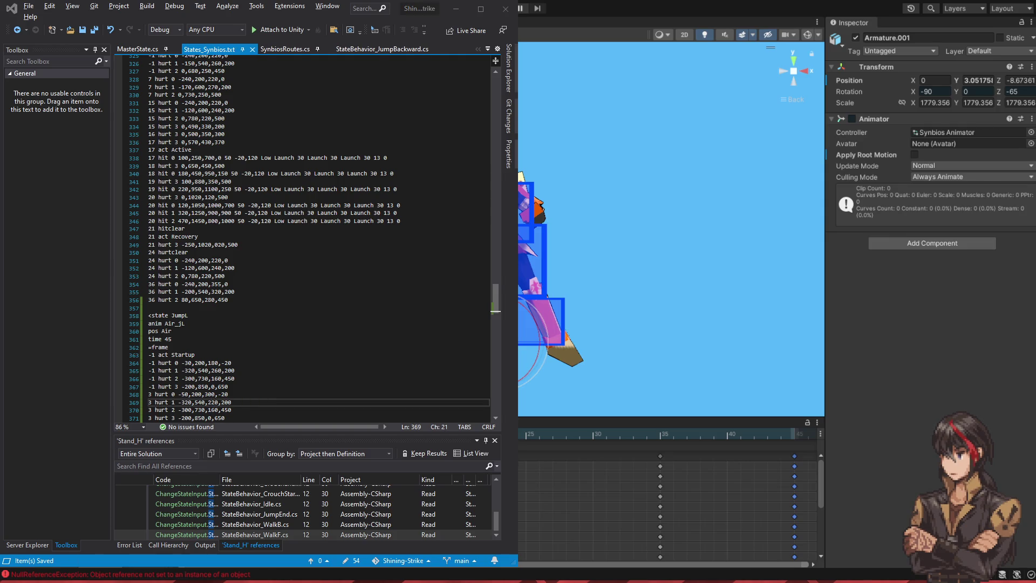
pyautogui.press('Down')
pyautogui.press('Right')
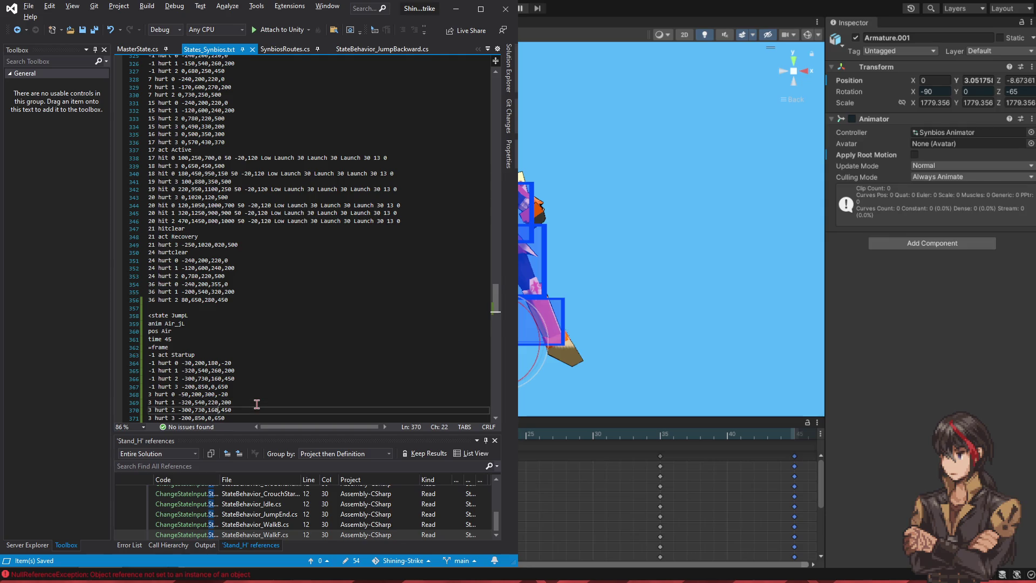
pyautogui.hotkey('shift', 'Left')
pyautogui.hotkey('shift', 'Left')
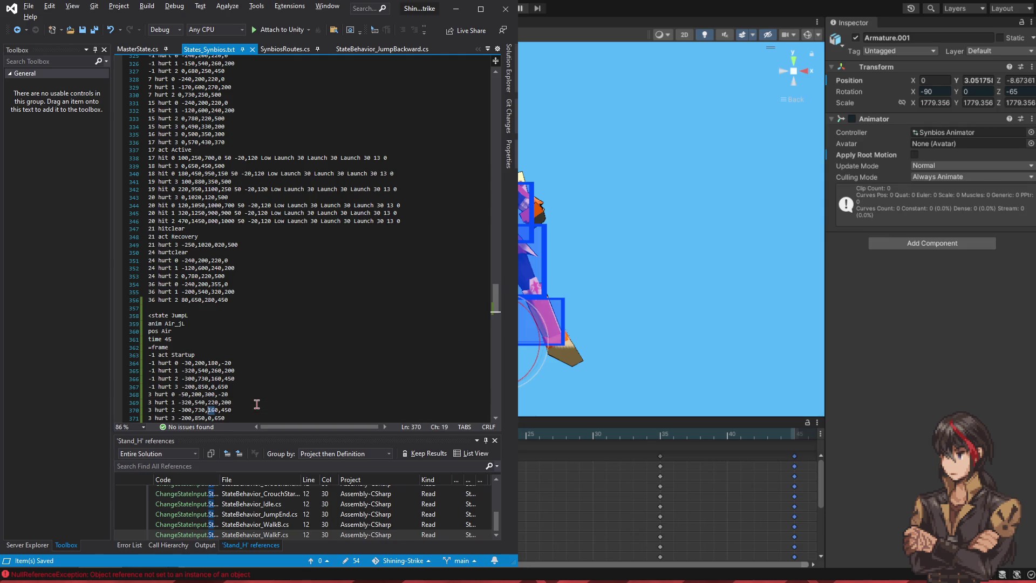
pyautogui.write('24')
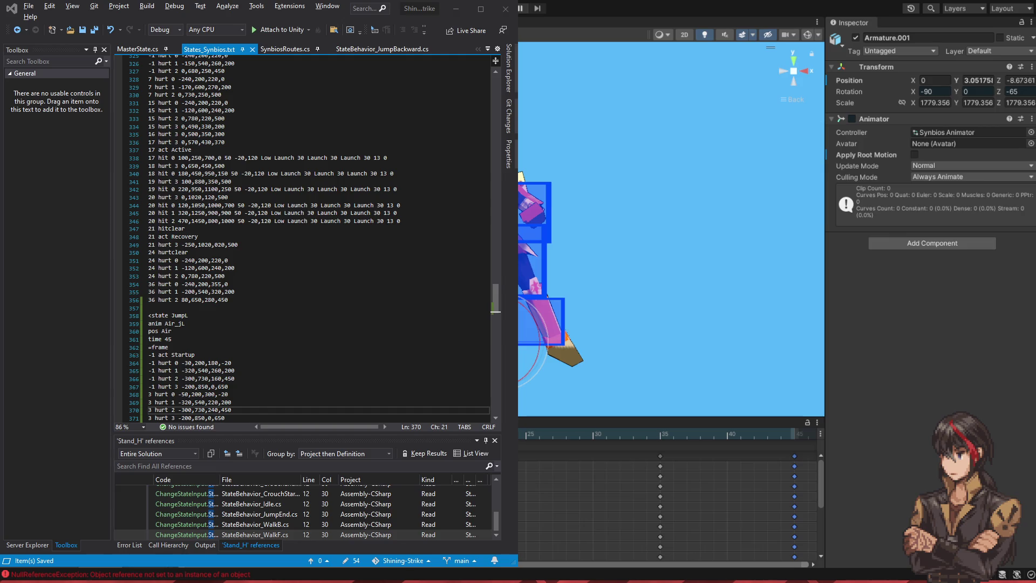
pyautogui.press('Down')
pyautogui.press('Left')
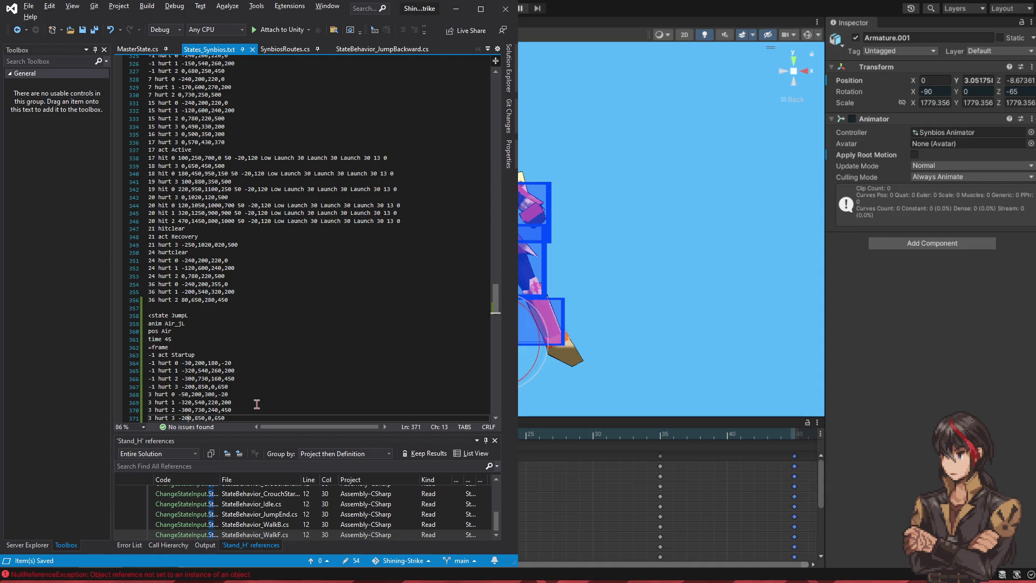
pyautogui.write('16')
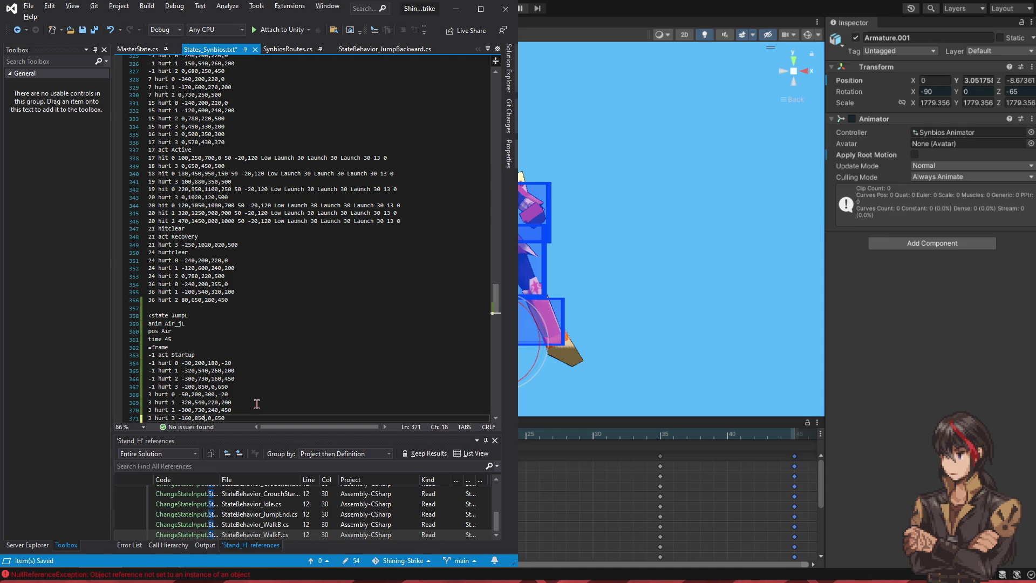
pyautogui.write('4')
pyautogui.hotkey('ctrl', 's')
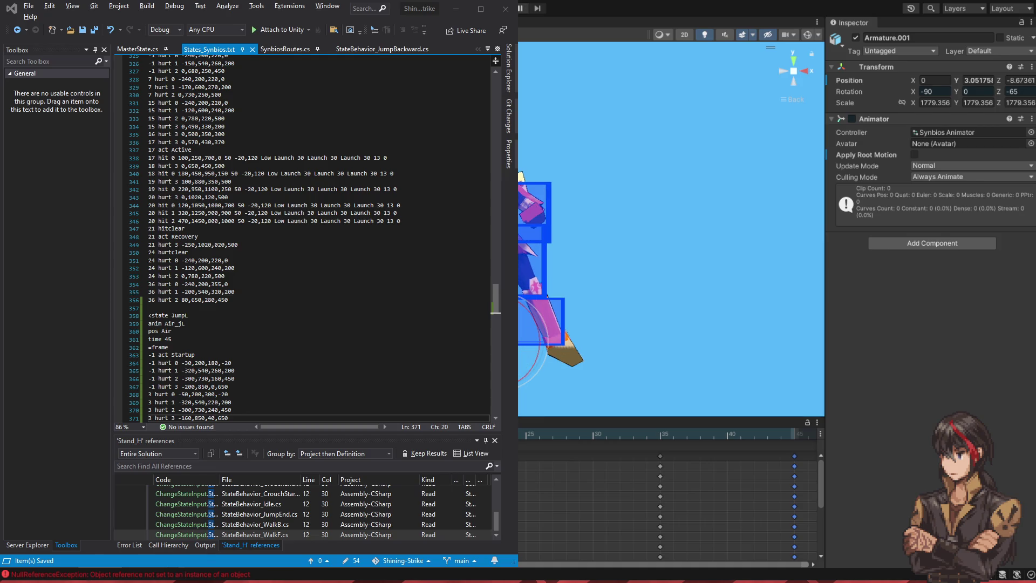
pyautogui.click(265, 415)
# Step: Paste the copied act and hit lines after JumpL's startup hurtboxes
pyautogui.scroll(20, 408, 248)
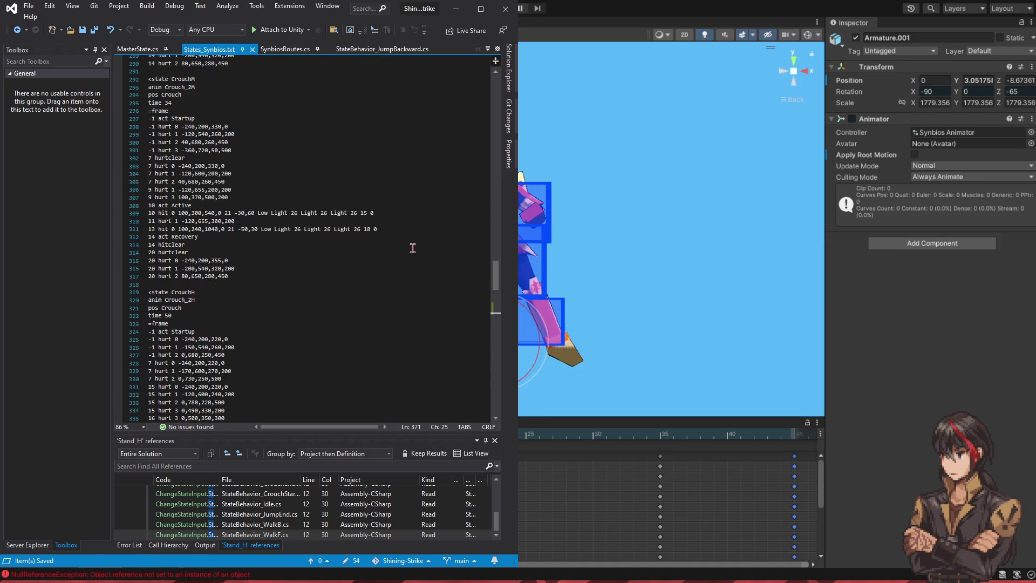
pyautogui.scroll(2, 411, 233)
pyautogui.moveTo(371, 254); pyautogui.dragTo(376, 238)
pyautogui.scroll(-19, 380, 247)
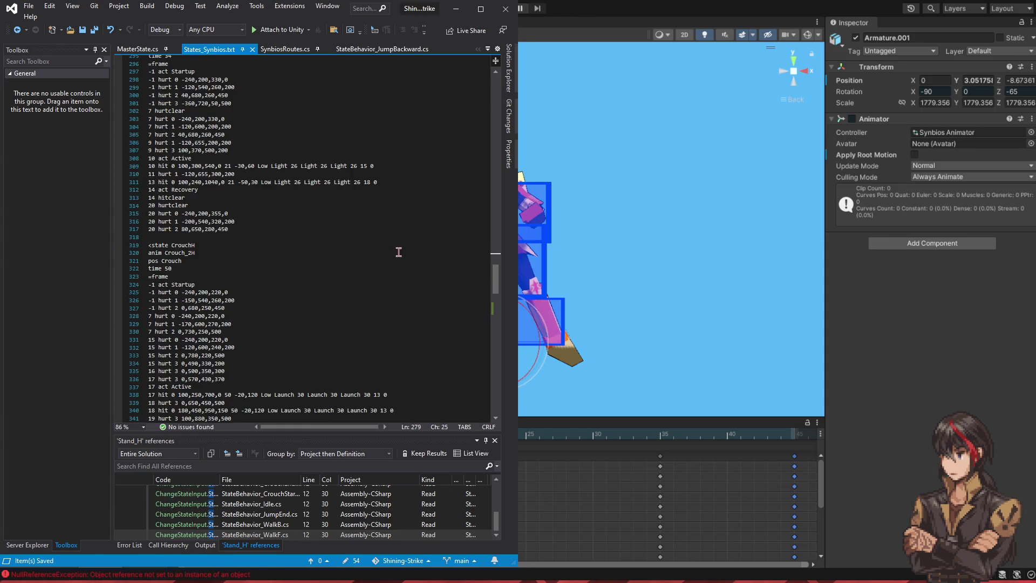
pyautogui.scroll(-6, 398, 259)
pyautogui.click(254, 371)
pyautogui.hotkey('ctrl', 'v')
# Step: Change the pasted Active phase to start on frame 5 and save
pyautogui.click(254, 378)
pyautogui.press('Home')
pyautogui.press('Delete')
pyautogui.write('5')
pyautogui.press('Down')
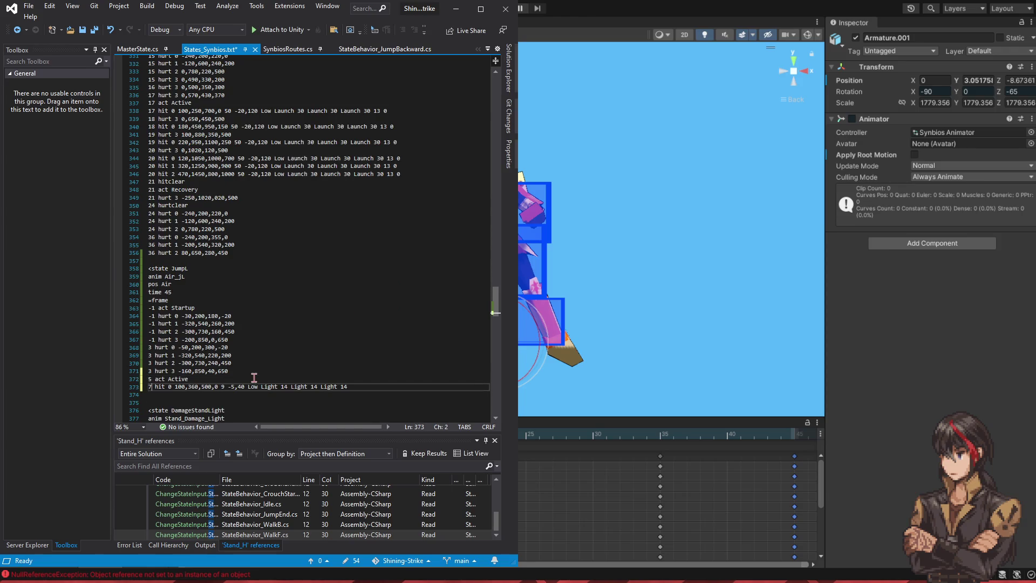
pyautogui.write('5')
pyautogui.hotkey('ctrl', 's')
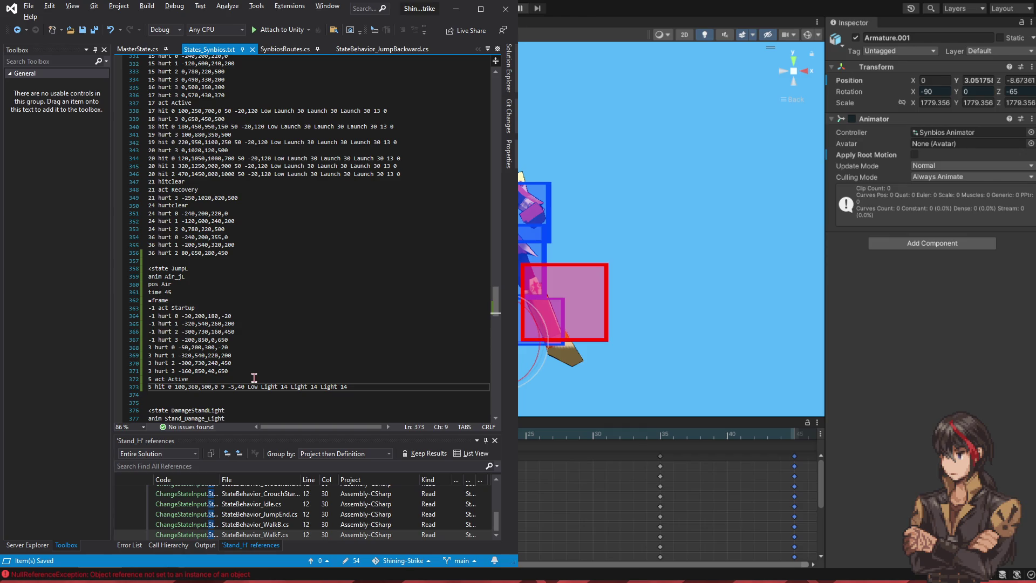
# Step: Adjust the hitbox's leading values toward 100,240, previewing each save in Unity
pyautogui.press('Right')
pyautogui.press('BackSpace')
pyautogui.write('0')
pyautogui.hotkey('ctrl', 's')
pyautogui.hotkey('alt', 'Tab')
pyautogui.hotkey('alt', 'Tab')
pyautogui.press('BackSpace')
pyautogui.press('BackSpace')
pyautogui.write('24')
pyautogui.hotkey('ctrl', 's')
pyautogui.hotkey('alt', 'Tab')
pyautogui.hotkey('alt', 'Tab')
# Step: Shrink the hitbox width and try a -50 offset, previewing each save in Unity
pyautogui.press('Right')
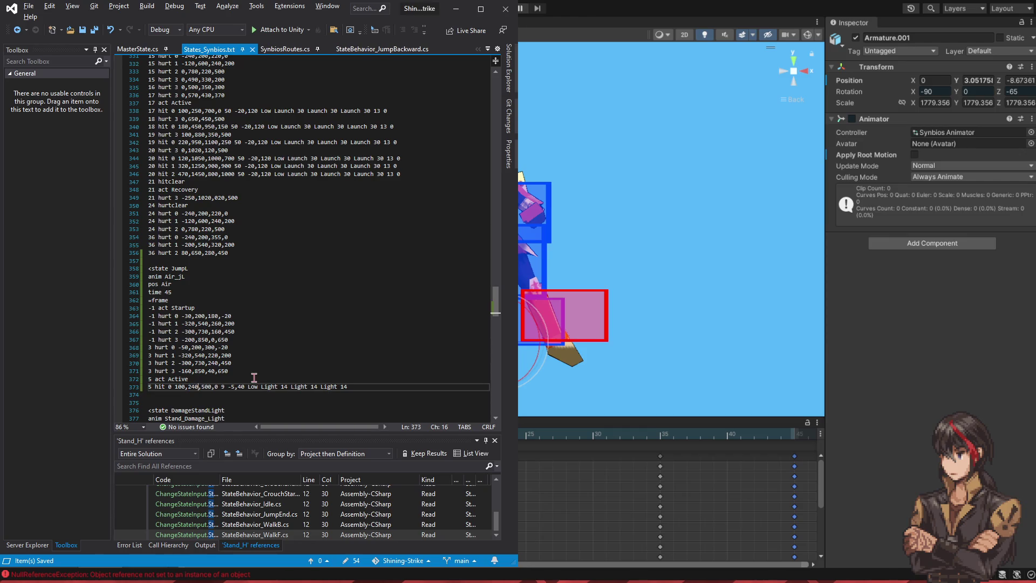
pyautogui.press('BackSpace')
pyautogui.press('BackSpace')
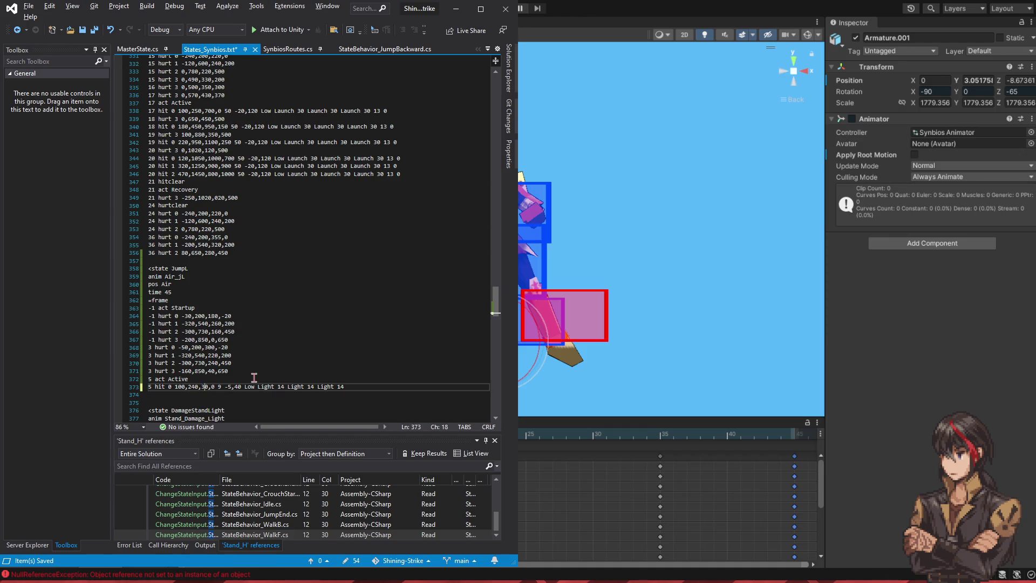
pyautogui.write('30')
pyautogui.hotkey('ctrl', 's')
pyautogui.hotkey('alt', 'Tab')
pyautogui.hotkey('alt', 'Tab')
pyautogui.press('BackSpace')
pyautogui.write('-50')
pyautogui.hotkey('ctrl', 's')
# Step: Finalize hit 0 as 100,240,320,-80 and save for Unity
pyautogui.hotkey('alt', 'Tab')
pyautogui.hotkey('alt', 'Tab')
pyautogui.hotkey('shift', 'Left')
pyautogui.hotkey('shift', 'Left')
pyautogui.write('8')
pyautogui.press('BackSpace')
pyautogui.write('2')
pyautogui.hotkey('ctrl', 's')
pyautogui.hotkey('alt', 'Tab')
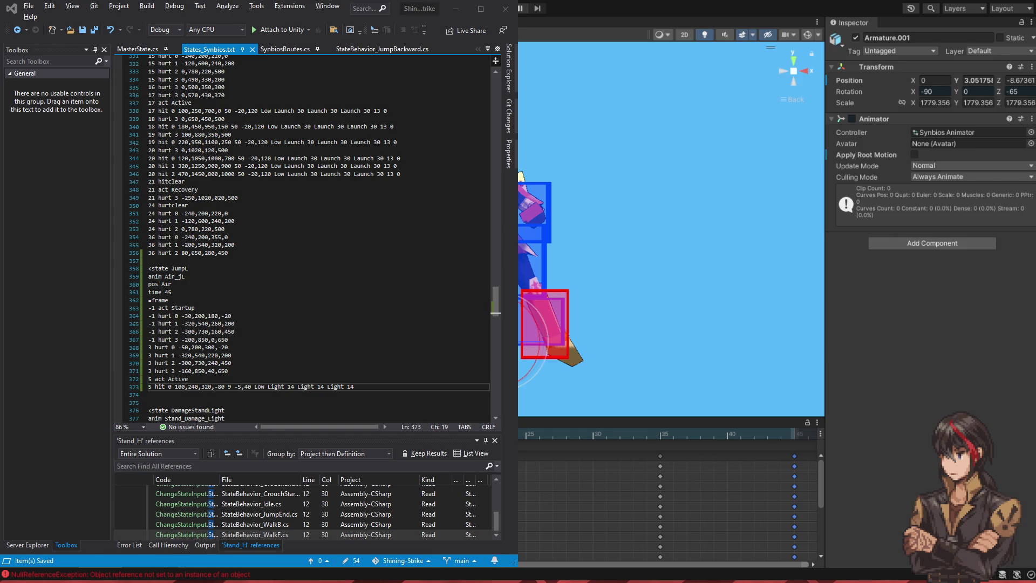
pyautogui.hotkey('alt', 'Tab')
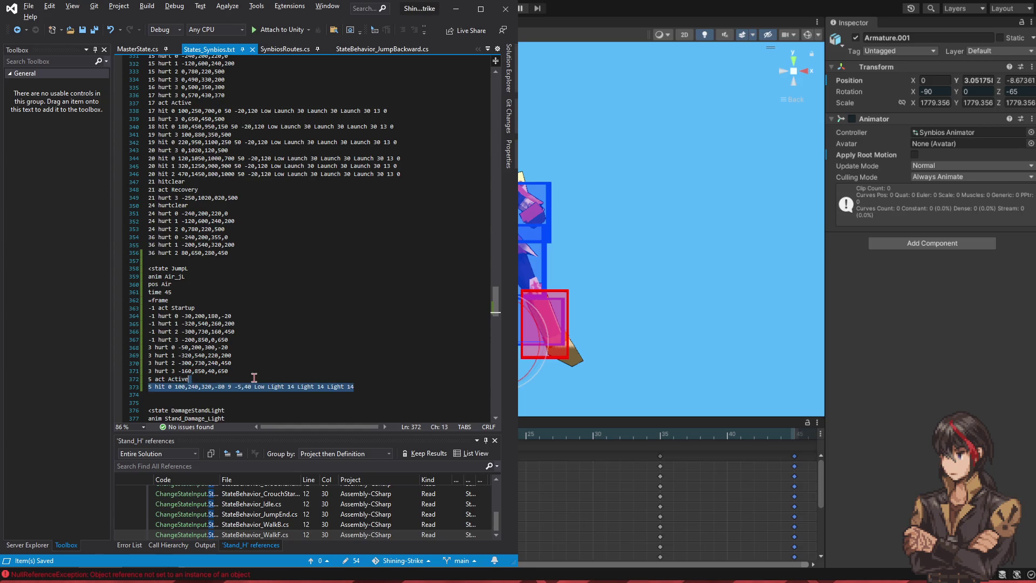
# Step: Duplicate the frame-5 hit line and set the copy's x value to 0, then save
pyautogui.hotkey('ctrl', 'd')
pyautogui.press('Home')
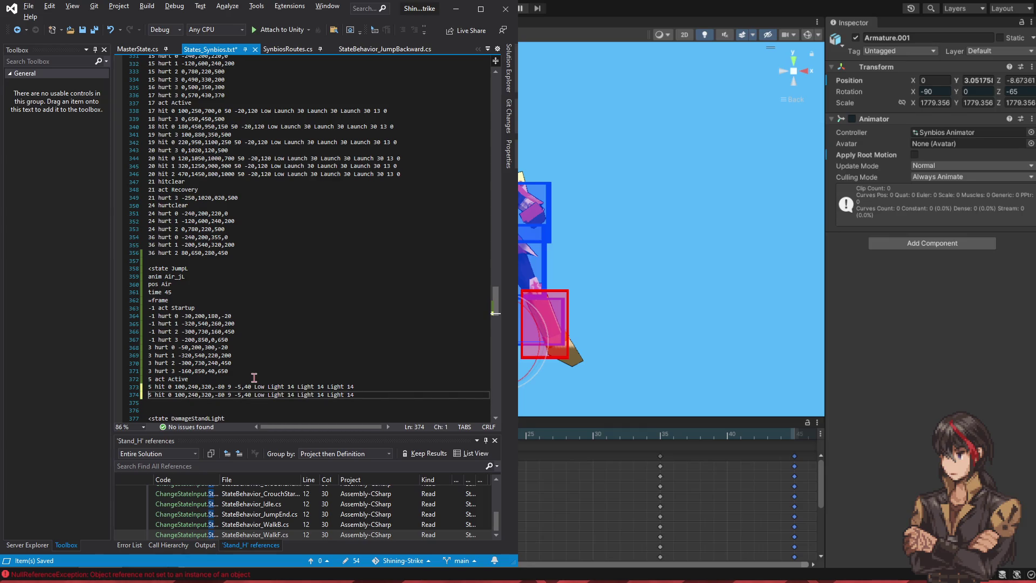
pyautogui.press('Right')
pyautogui.press('Right')
pyautogui.press('Right')
pyautogui.press('Left')
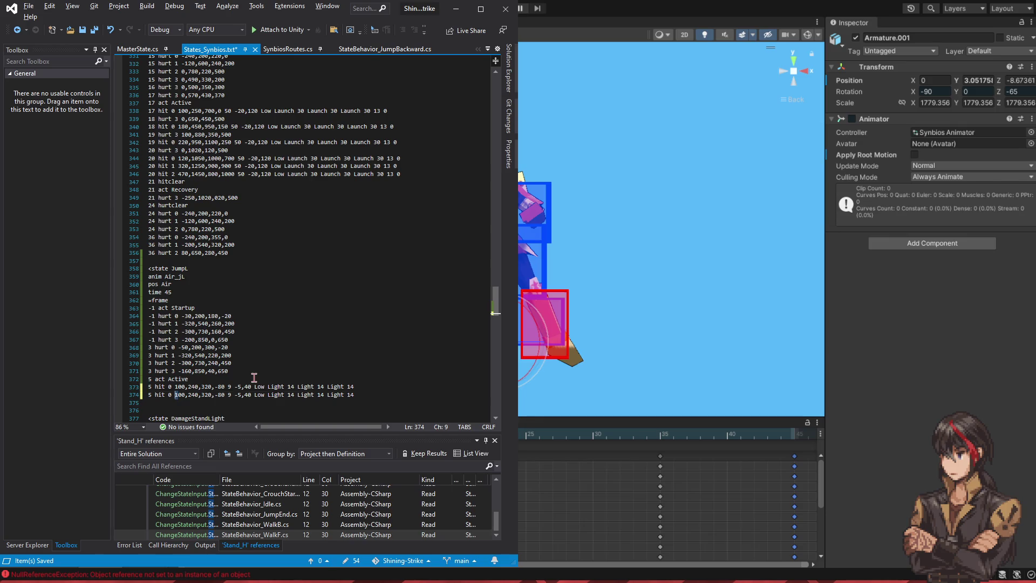
pyautogui.press('Delete')
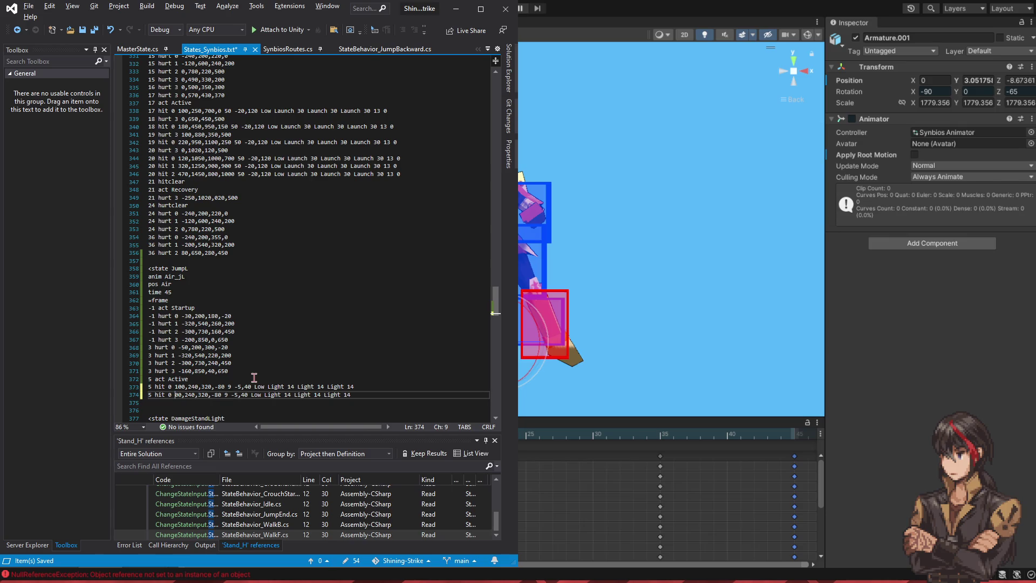
pyautogui.press('Delete')
pyautogui.press('Right')
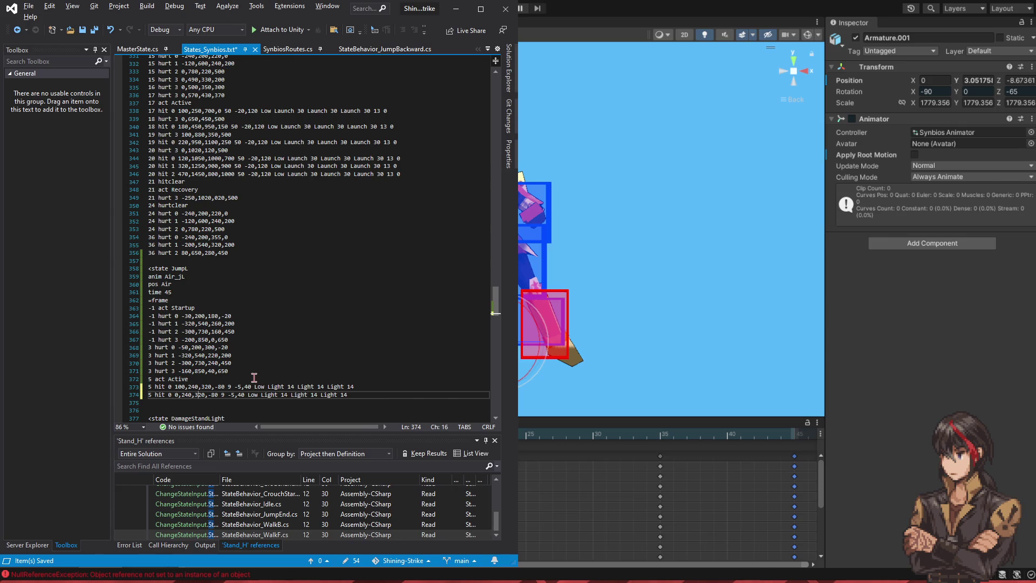
pyautogui.hotkey('ctrl', 's')
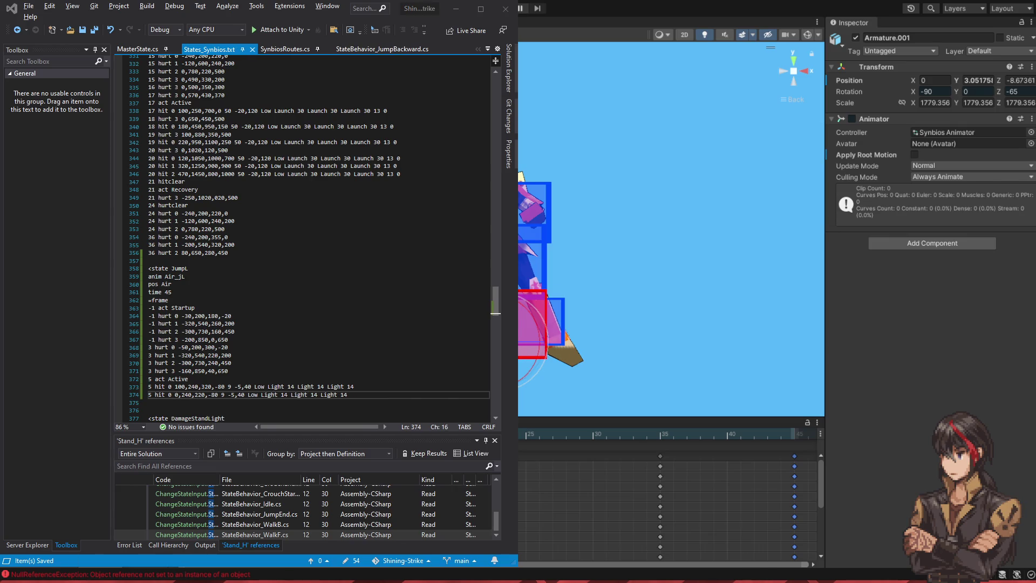
pyautogui.hotkey('alt', 'Tab')
# Step: Make the copy hit 1 with box 0,540,220,120 and save
pyautogui.press('Left')
pyautogui.press('Left')
pyautogui.press('Left')
pyautogui.press('BackSpace')
pyautogui.write('1')
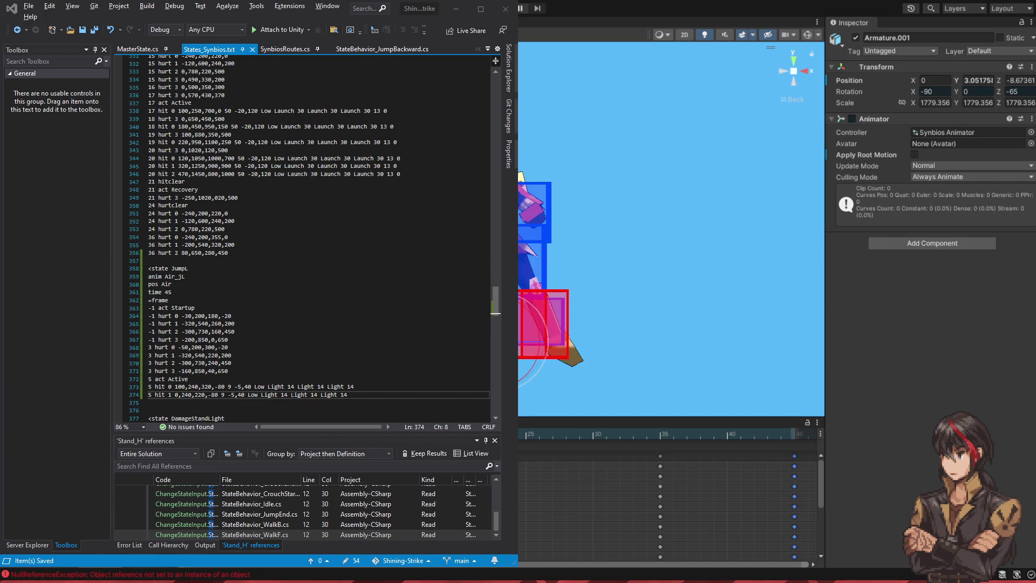
pyautogui.press('Right')
pyautogui.press('Right')
pyautogui.press('Right')
pyautogui.press('BackSpace')
pyautogui.write('5')
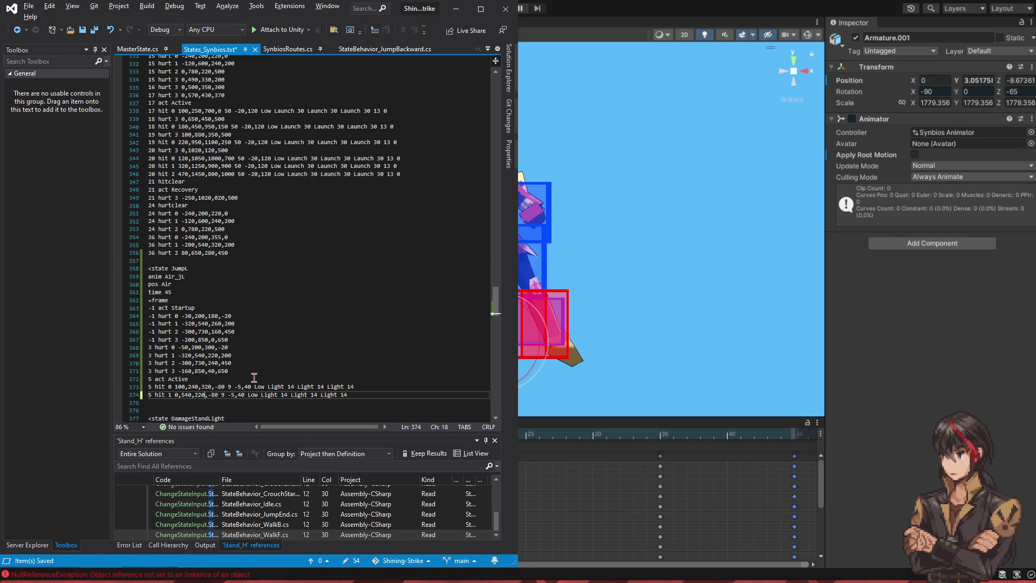
pyautogui.press('BackSpace')
pyautogui.press('Delete')
pyautogui.write('12')
pyautogui.hotkey('ctrl', 's')
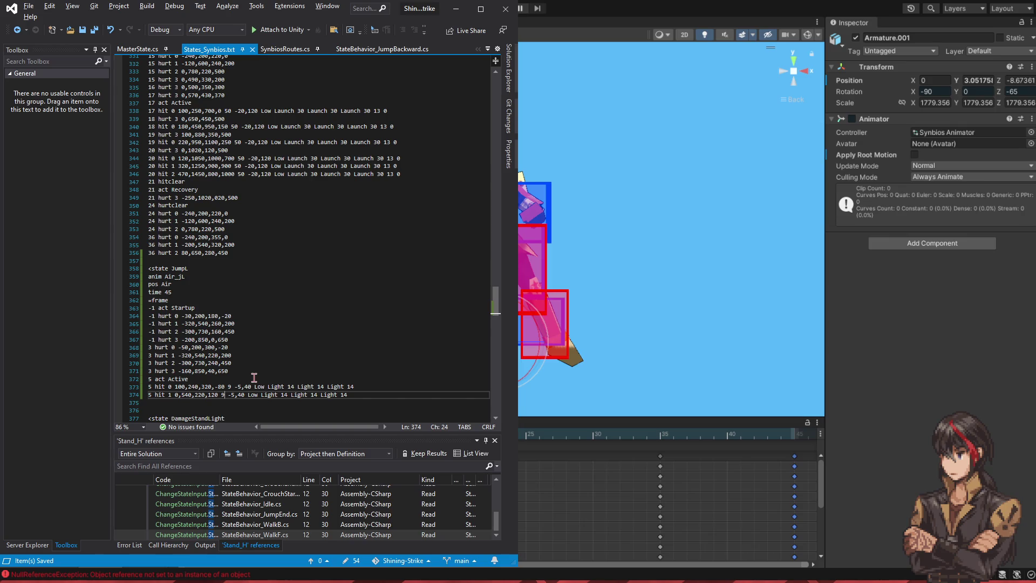
# Step: Begin changing the hit's -5,40 value toward -5,50
pyautogui.hotkey('shift', 'Left')
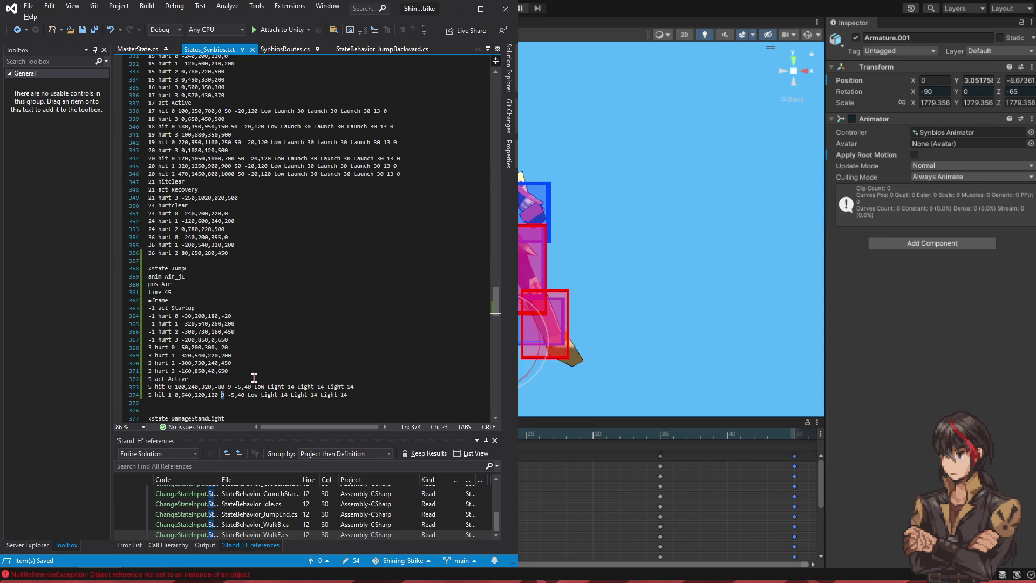
pyautogui.press('Right')
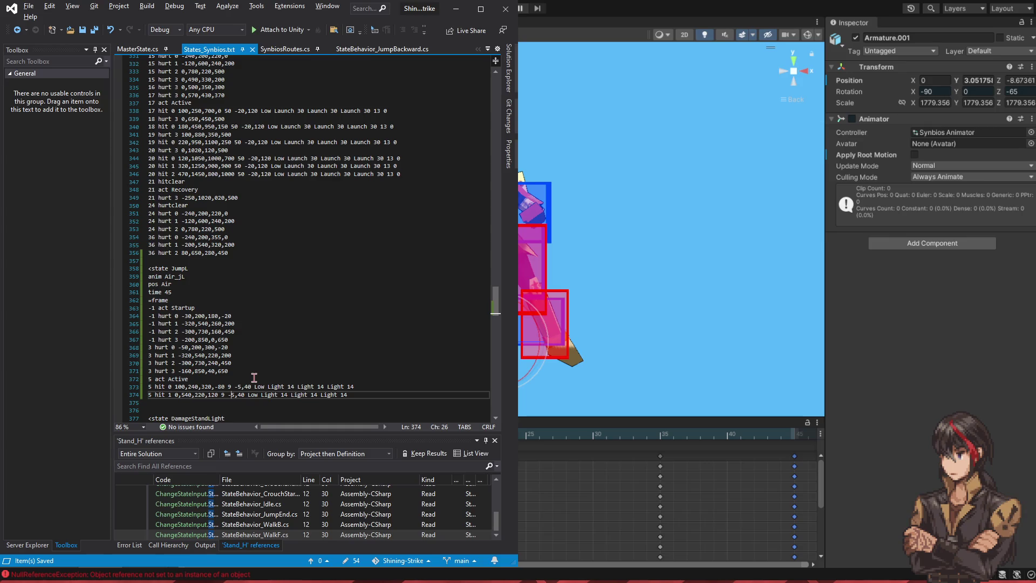
pyautogui.press('Right')
pyautogui.press('Right')
pyautogui.press('Right')
pyautogui.press('BackSpace')
# Step: Set -5,50 and change Low to High on both frame-5 hit lines
pyautogui.write('5')
pyautogui.press('Up')
pyautogui.press('Delete')
pyautogui.press('Delete')
pyautogui.press('Delete')
pyautogui.write('High')
pyautogui.press('Down')
pyautogui.press('Left')
pyautogui.press('Left')
pyautogui.hotkey('shift', 'Left')
pyautogui.hotkey('shift', 'Left')
pyautogui.hotkey('shift', 'Left')
pyautogui.write('High')
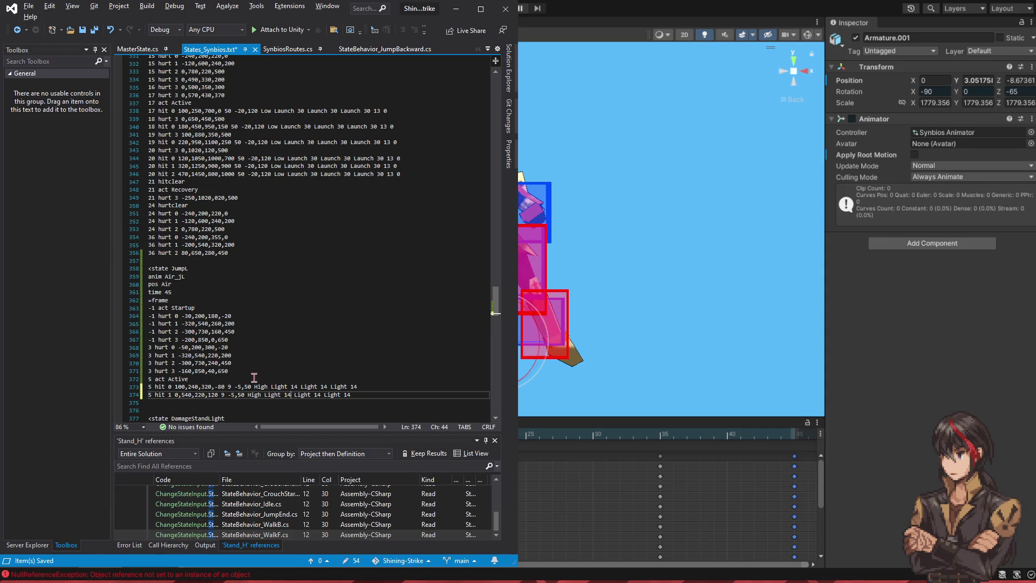
# Step: Change the first Light value from 14 to 12 on both hit lines
pyautogui.press('BackSpace')
pyautogui.write('2')
pyautogui.press('Right')
pyautogui.press('Up')
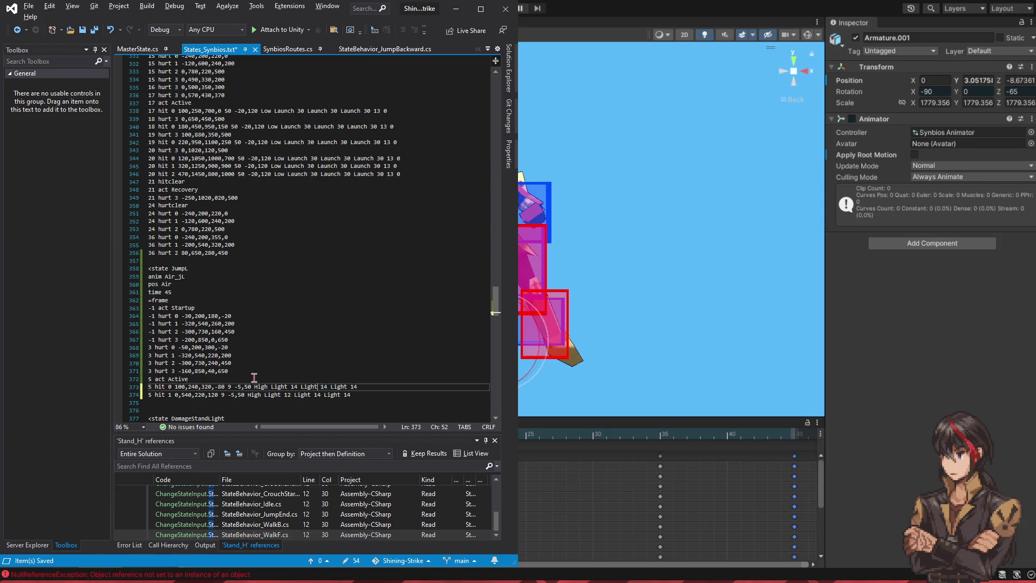
pyautogui.press('BackSpace')
pyautogui.write('2 Light 15')
# Step: Set the final Light values to 15 on both hit lines, save, and scrub the animation
pyautogui.press('Down')
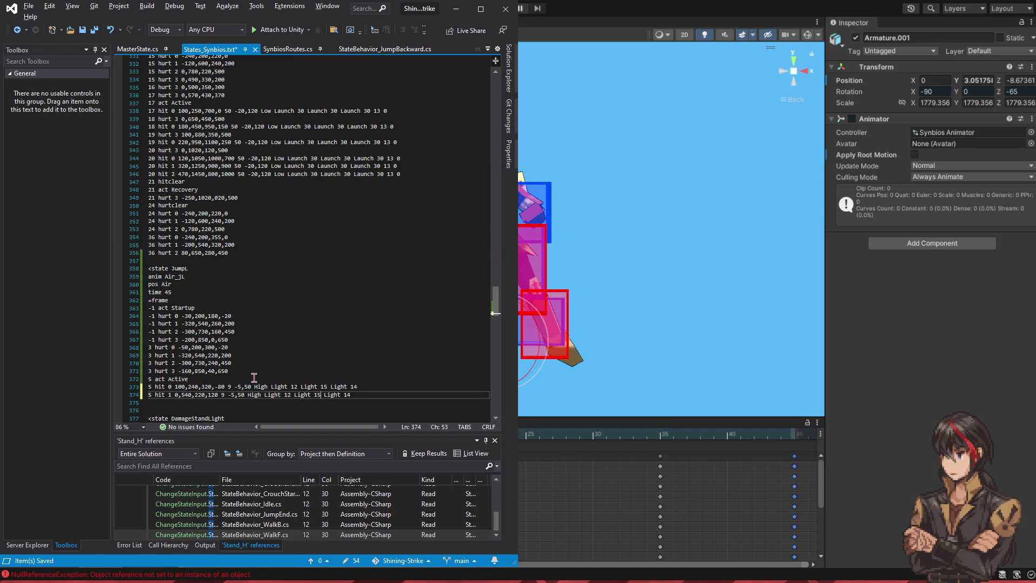
pyautogui.press('BackSpace')
pyautogui.write('5')
pyautogui.press('Up')
pyautogui.press('Delete')
pyautogui.write('5')
pyautogui.press('Down')
pyautogui.hotkey('ctrl', 's')
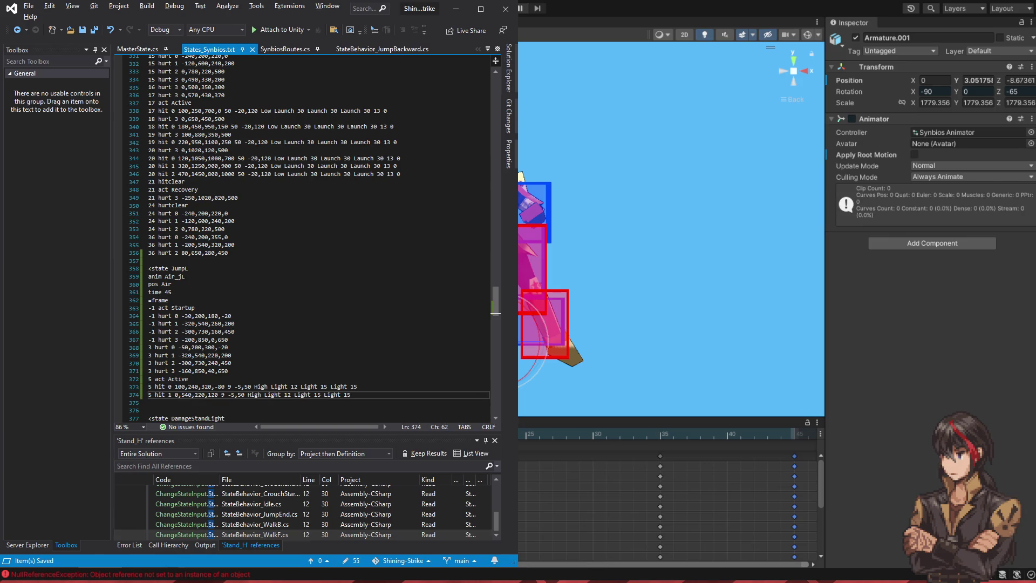
pyautogui.moveTo(539, 437); pyautogui.dragTo(722, 441)
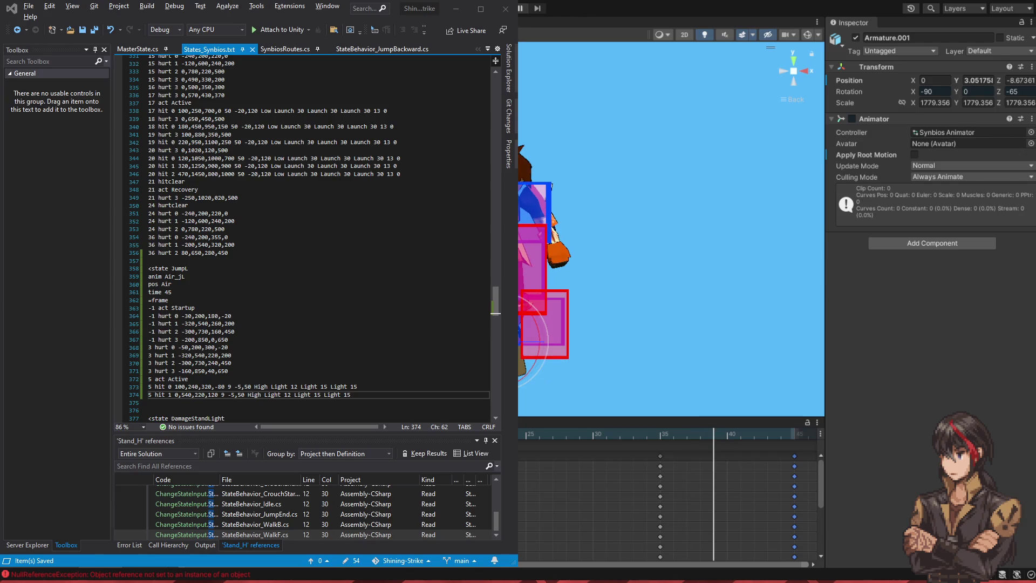
# Step: Add '36 hitclear' and '36 act Recovery' after the hit lines and save
pyautogui.click(382, 395)
pyautogui.press('Return')
pyautogui.write('35')
pyautogui.write(' hitclear')
pyautogui.press('Home')
pyautogui.press('Right')
pyautogui.press('Right')
pyautogui.press('BackSpace')
pyautogui.write('6')
pyautogui.press('Down')
pyautogui.write('6 a')
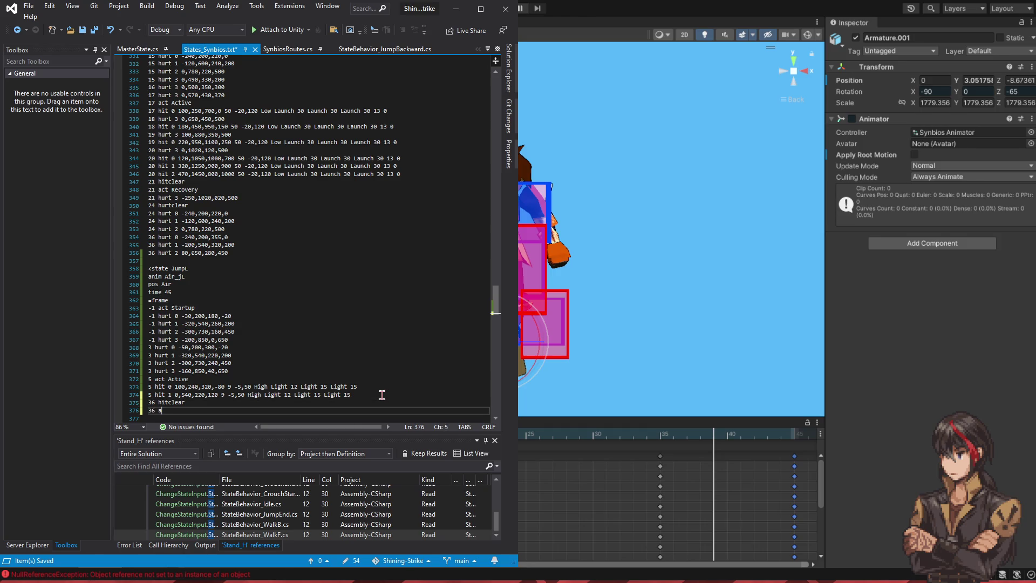
pyautogui.write('ct Recovery')
pyautogui.hotkey('ctrl', 's')
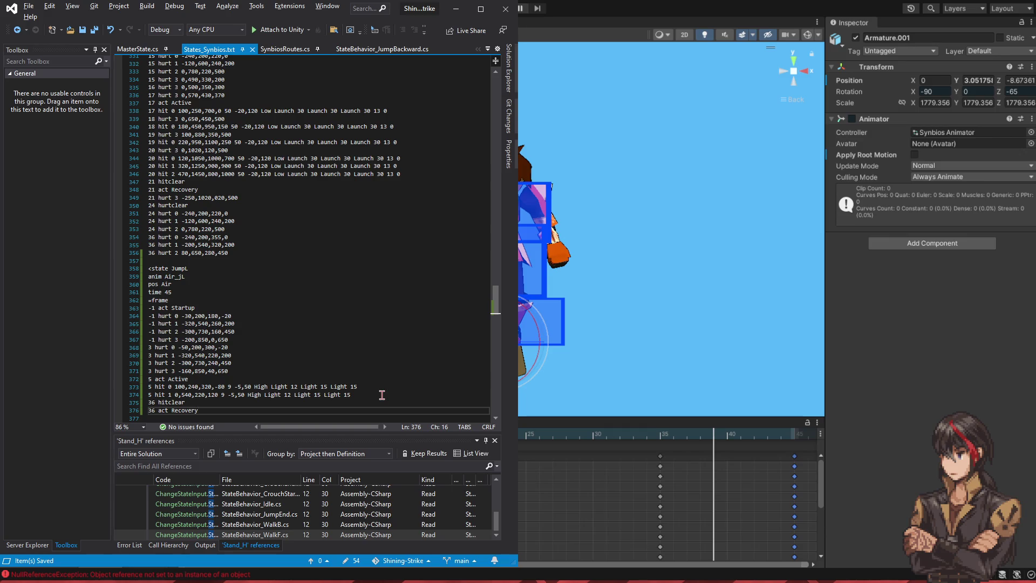
# Step: Select the frame-3 hurtbox lines
pyautogui.press('Up')
pyautogui.press('Up')
pyautogui.press('Up')
pyautogui.press('End')
pyautogui.hotkey('shift', 'Up')
pyautogui.hotkey('shift', 'Up')
pyautogui.hotkey('shift', 'Up')
pyautogui.hotkey('shift', 'Up')
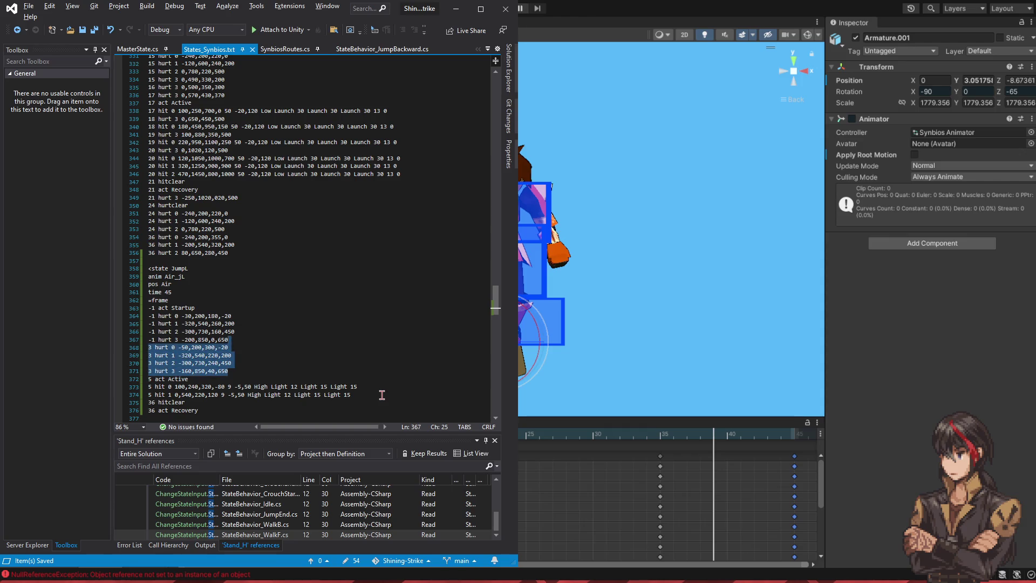
# Step: Paste a copy of the frame-3 hurtbox lines below the Recovery entry
pyautogui.hotkey('ctrl', 'c')
pyautogui.press('Down')
pyautogui.press('Down')
pyautogui.press('Down')
pyautogui.hotkey('ctrl', 'v')
pyautogui.press('Up')
pyautogui.press('Up')
pyautogui.press('Up')
# Step: Renumber the four copied hurtbox lines to frame 37
pyautogui.press('Home')
pyautogui.press('Right')
pyautogui.write('7')
pyautogui.press('Down')
pyautogui.press('Left')
pyautogui.write('7')
pyautogui.press('Down')
pyautogui.press('Left')
pyautogui.write('7')
pyautogui.press('Down')
pyautogui.press('Left')
pyautogui.write('7')
pyautogui.press('Up')
pyautogui.press('Up')
pyautogui.press('Up')
# Step: Reshape the frame-37 hurt 0 box to -200,200,170,-20, saving to preview it
pyautogui.press('End')
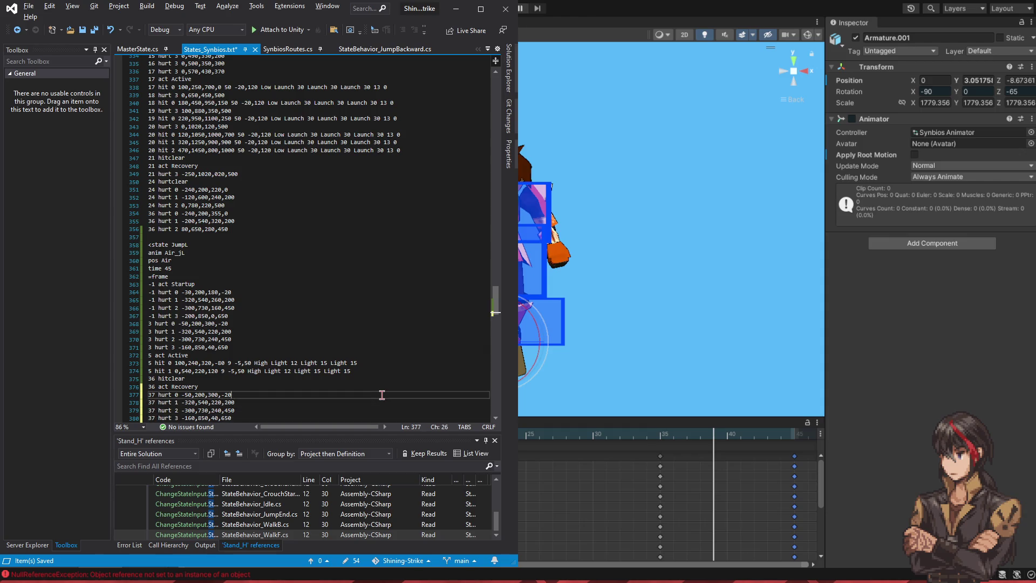
pyautogui.hotkey('shift', 'Right')
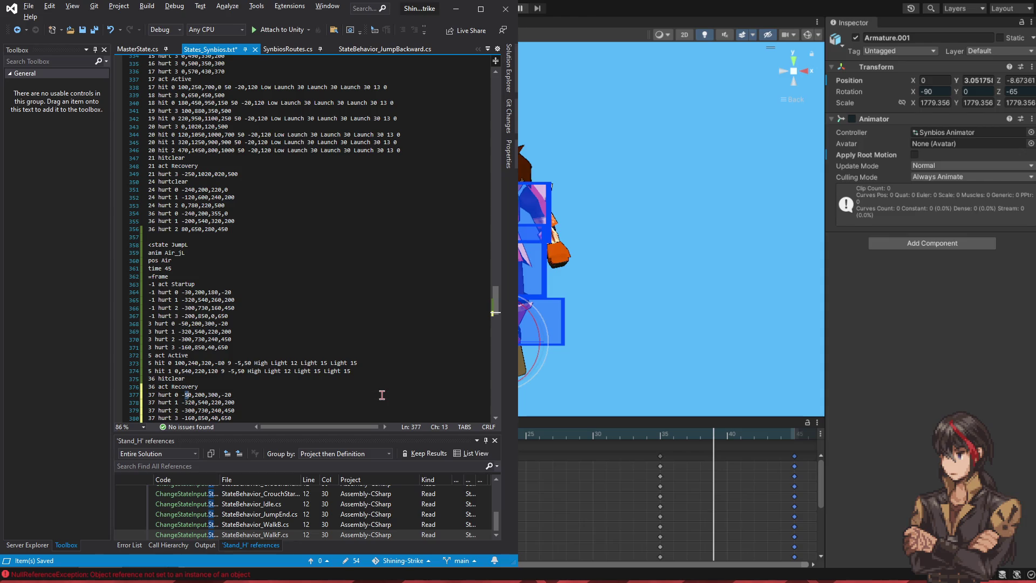
pyautogui.write('20')
pyautogui.hotkey('ctrl', 's')
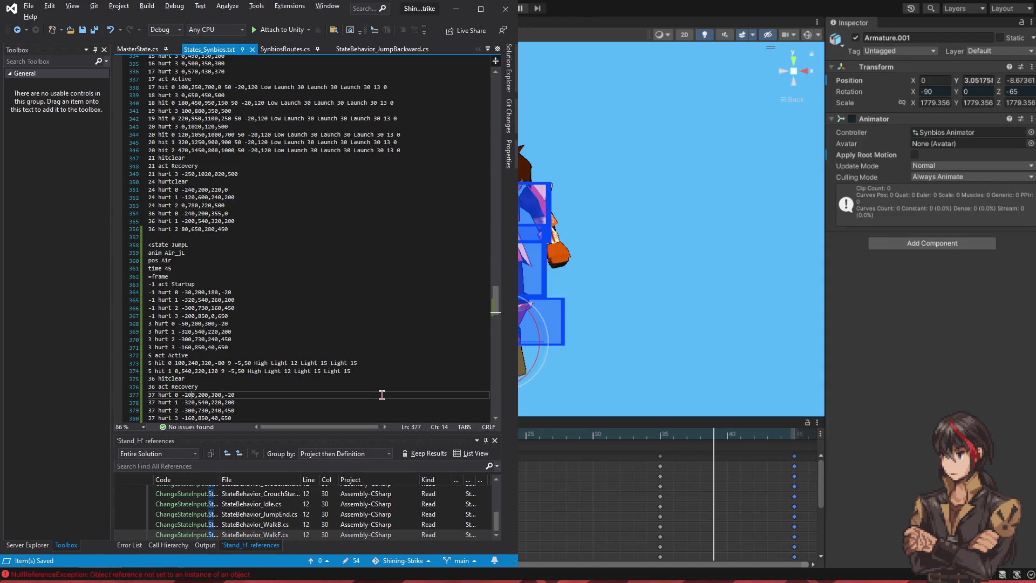
pyautogui.press('Right')
pyautogui.press('Right')
pyautogui.press('Right')
pyautogui.press('BackSpace')
pyautogui.press('BackSpace')
pyautogui.write('2')
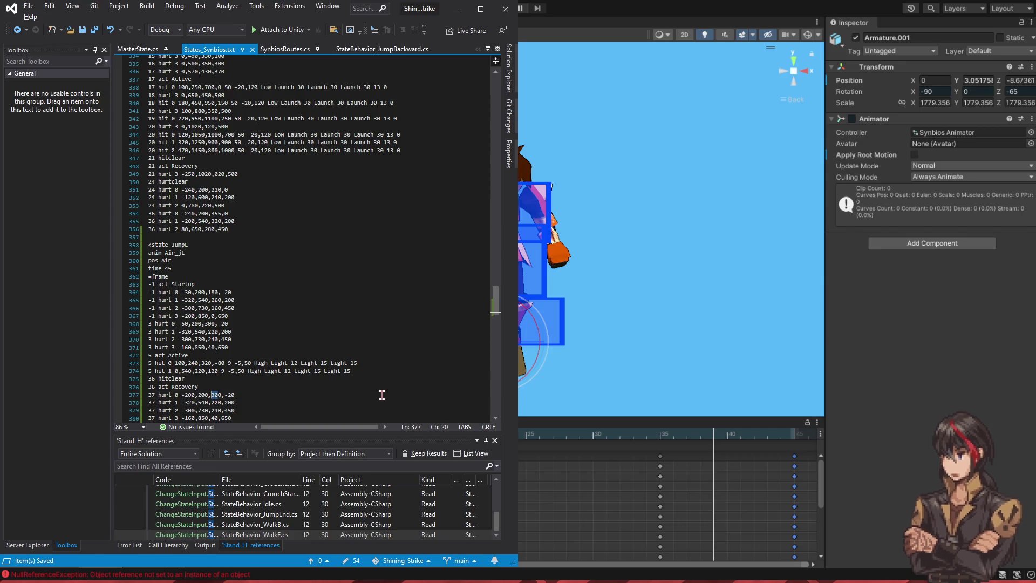
pyautogui.write('0')
pyautogui.hotkey('ctrl', 's')
pyautogui.hotkey('shift', 'Left')
pyautogui.hotkey('shift', 'Left')
pyautogui.write('17')
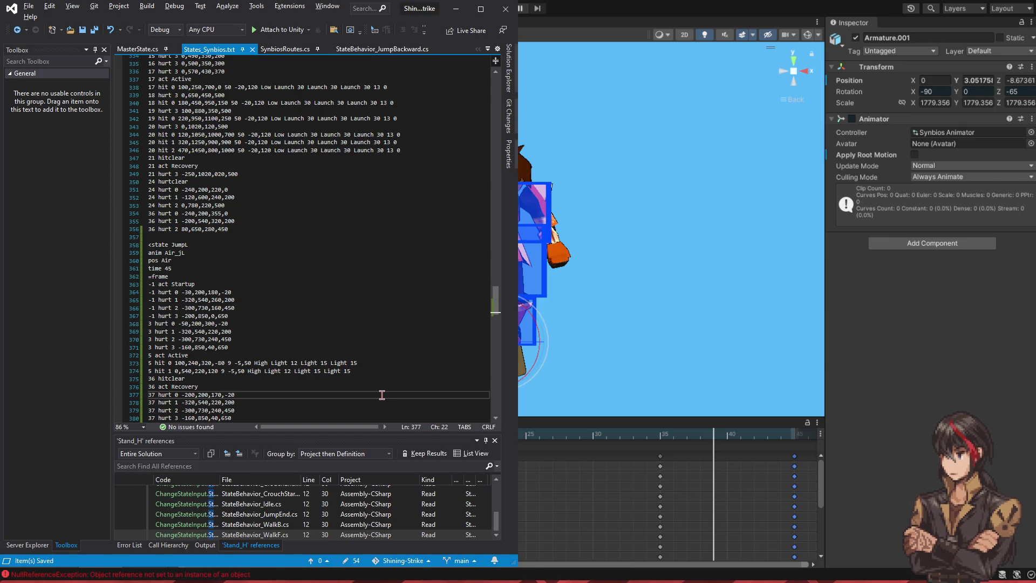
# Step: Change hurt 1's x offset to -150 and hurt 2's height to 280, then save
pyautogui.press('Down')
pyautogui.press('Left')
pyautogui.press('Left')
pyautogui.press('Left')
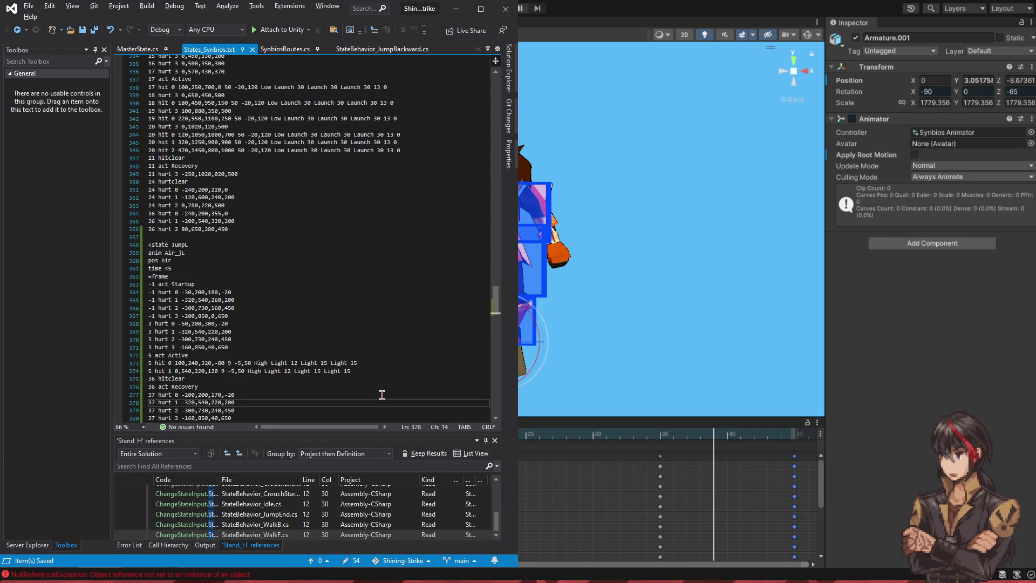
pyautogui.hotkey('shift', 'Left')
pyautogui.hotkey('shift', 'Left')
pyautogui.write('15')
pyautogui.click(201, 402)
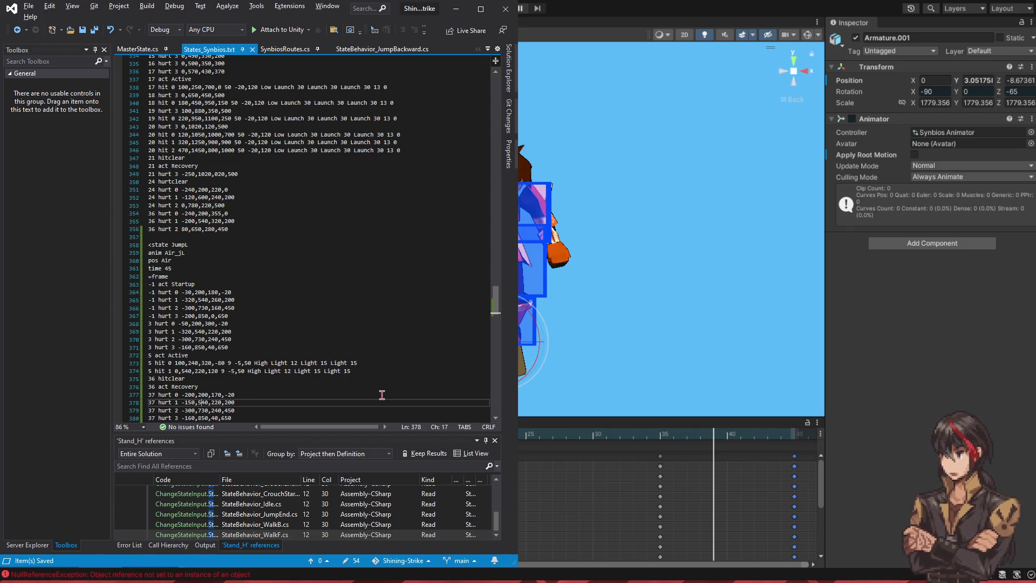
pyautogui.press('Down')
pyautogui.press('Right')
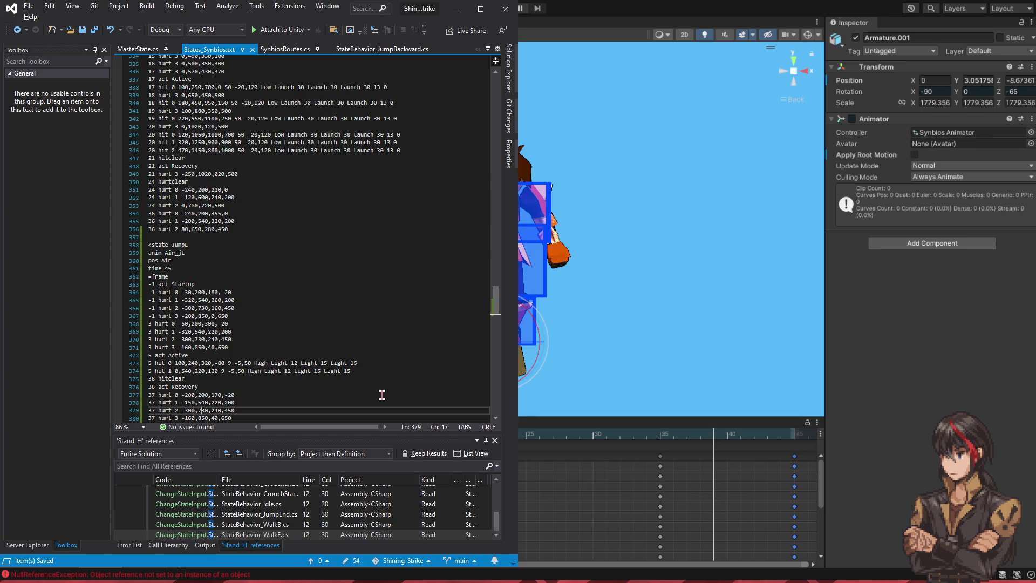
pyautogui.press('BackSpace')
pyautogui.write('8')
pyautogui.hotkey('ctrl', 's')
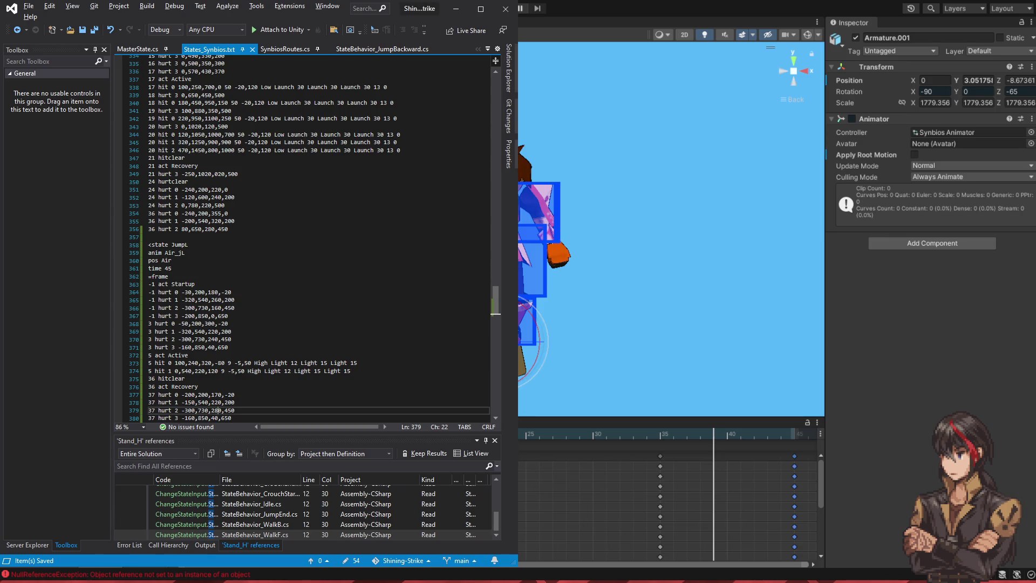
# Step: Set hurt 3's x offset to -50 and its width to 150, saving to preview
pyautogui.press('Down')
pyautogui.press('Left')
pyautogui.press('Left')
pyautogui.press('Left')
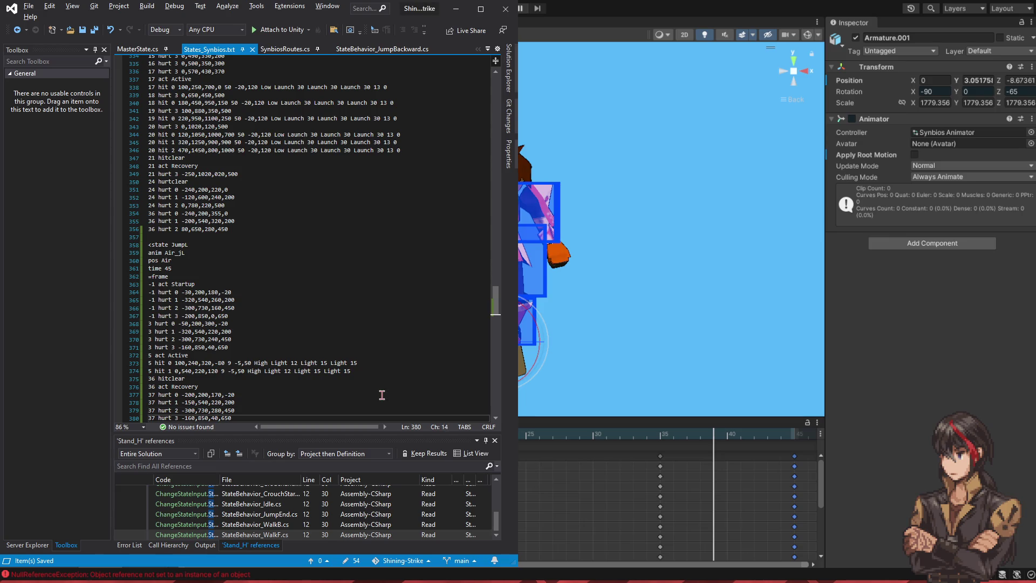
pyautogui.press('BackSpace')
pyautogui.press('BackSpace')
pyautogui.press('BackSpace')
pyautogui.hotkey('ctrl', 's')
pyautogui.write('-8')
pyautogui.hotkey('ctrl', 's')
pyautogui.press('Left')
pyautogui.press('Delete')
pyautogui.write('5')
pyautogui.press('BackSpace')
pyautogui.write('15')
pyautogui.hotkey('ctrl', 's')
# Step: Change hurt 3's 850 value to 880 and save the states file
pyautogui.hotkey('alt', 'Tab')
pyautogui.press('BackSpace')
pyautogui.write('8')
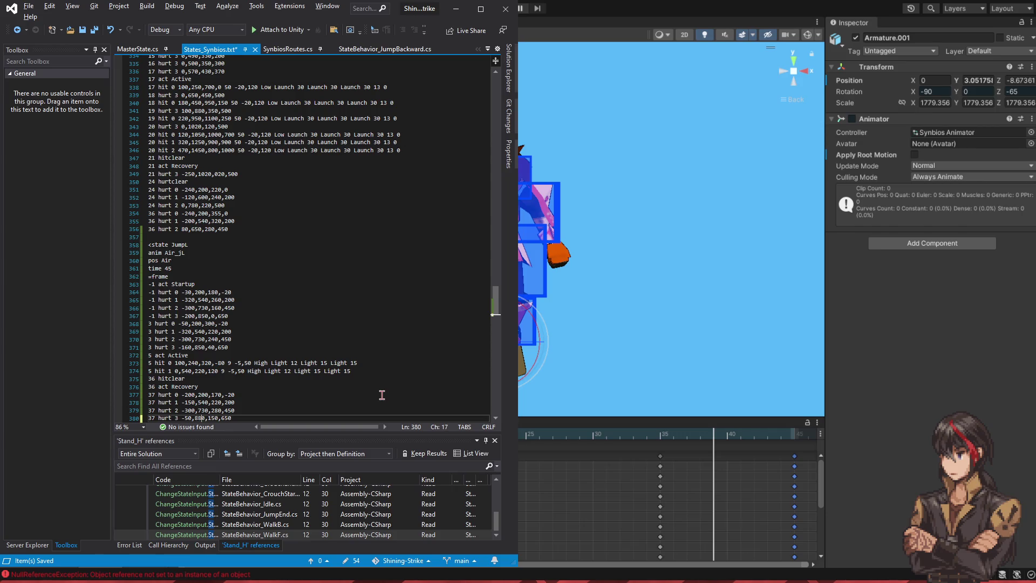
pyautogui.hotkey('ctrl', 's')
# Step: Scrub the jump animation in Unity back to frame 37 to check the new hurtboxes
pyautogui.hotkey('alt', 'Tab')
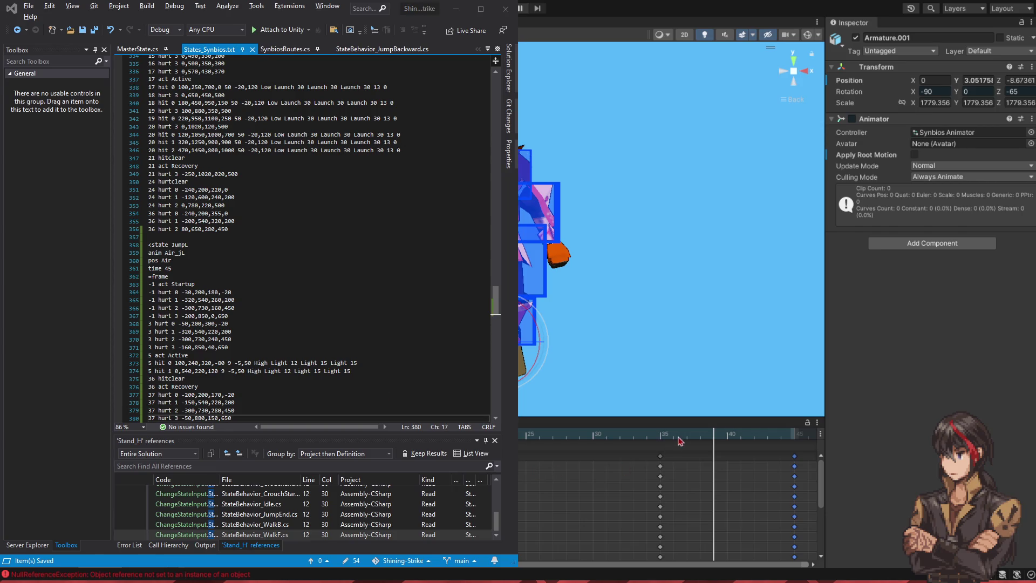
pyautogui.moveTo(708, 434)
pyautogui.mouseDown()
pyautogui.moveTo(664, 435)
pyautogui.moveTo(808, 449)
pyautogui.moveTo(714, 453)
pyautogui.mouseUp()
pyautogui.scroll(-3, 256, 320)
pyautogui.click(257, 323)
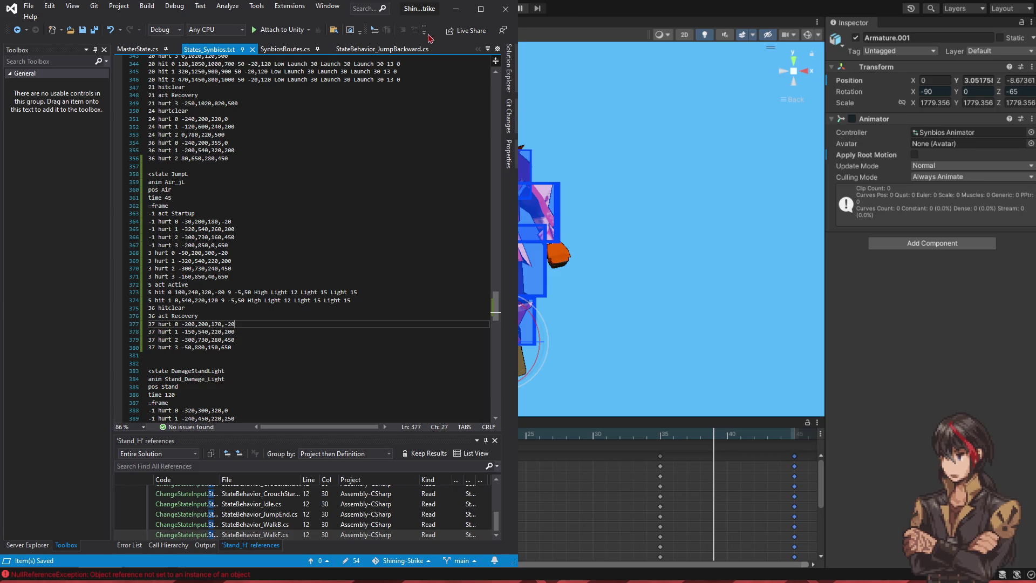
pyautogui.hotkey('alt', 'Tab')
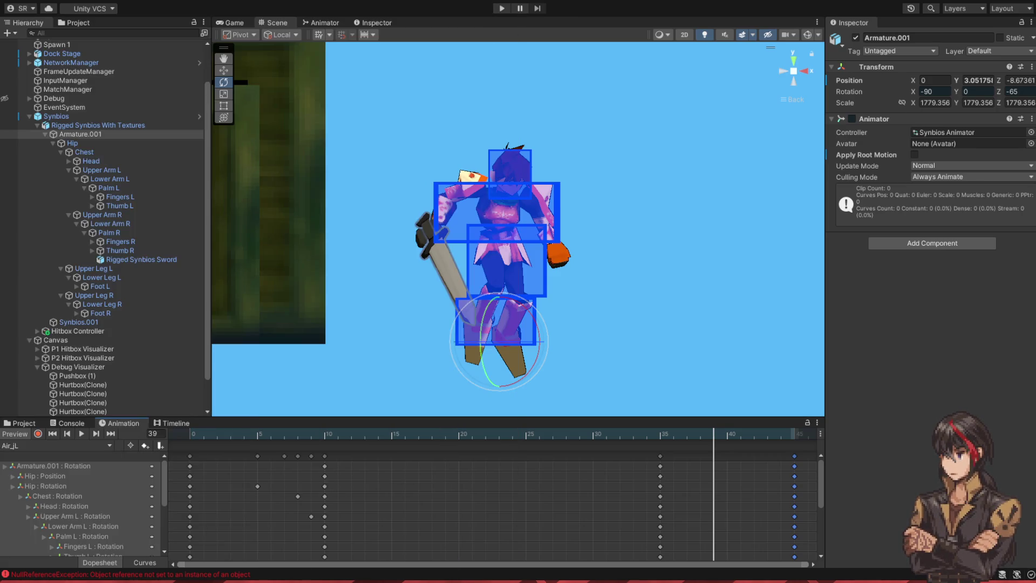
# Step: Deactivate the Synbios model and Debug Visualizer, then play the match and step a paused frame
pyautogui.click(70, 117)
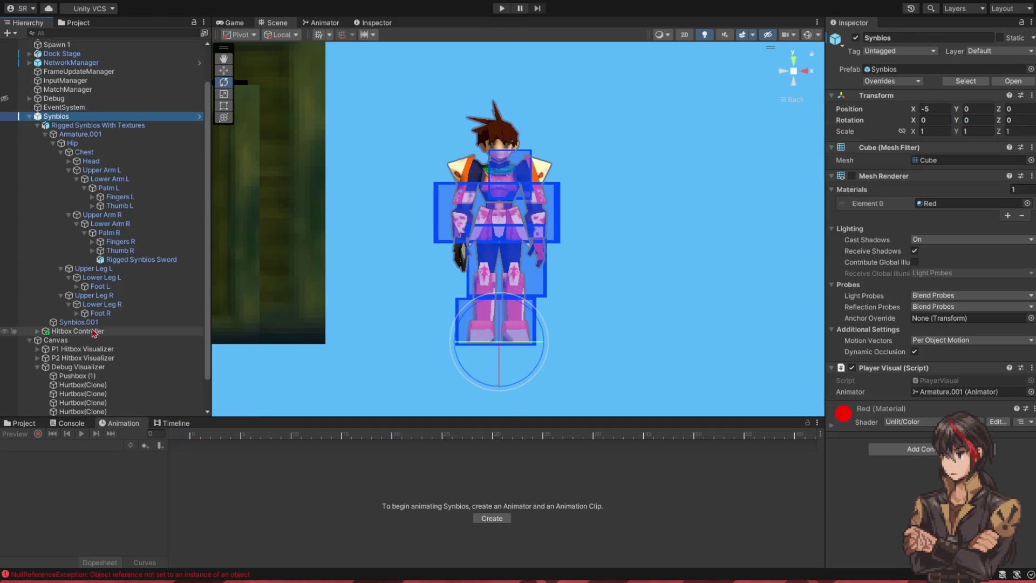
pyautogui.keyDown('ctrl'); pyautogui.click(79, 366); pyautogui.keyUp('ctrl')
pyautogui.click(856, 37)
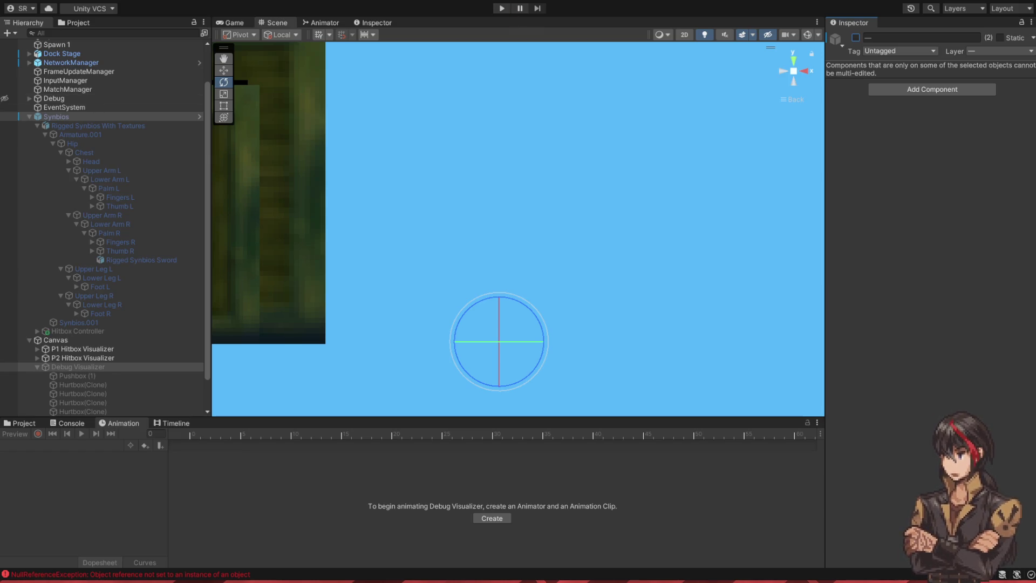
pyautogui.click(502, 8)
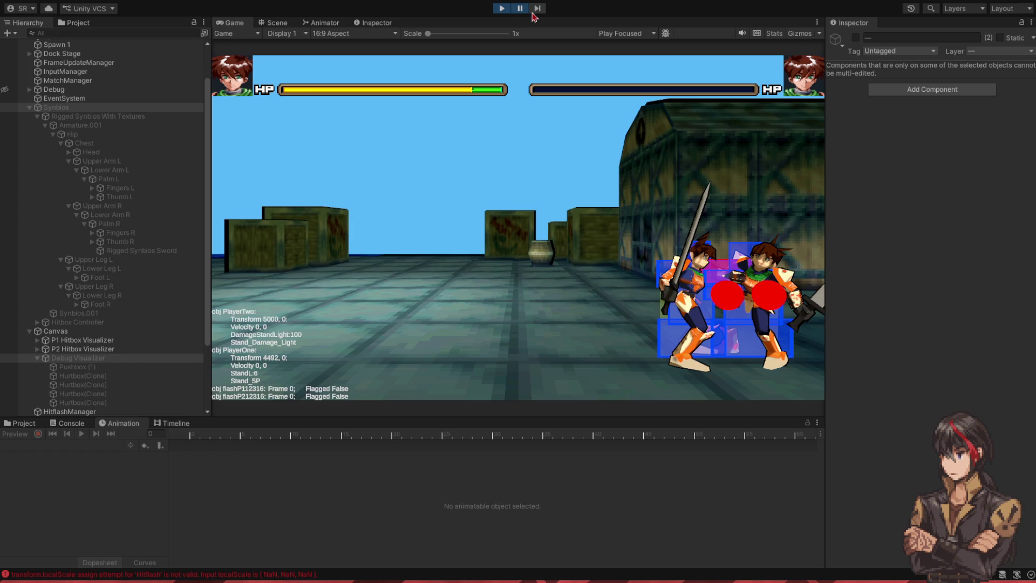
pyautogui.click(537, 9)
# Step: Step the paused standing hit forward four frames, then resume the game
pyautogui.click(537, 9)
pyautogui.click(537, 8)
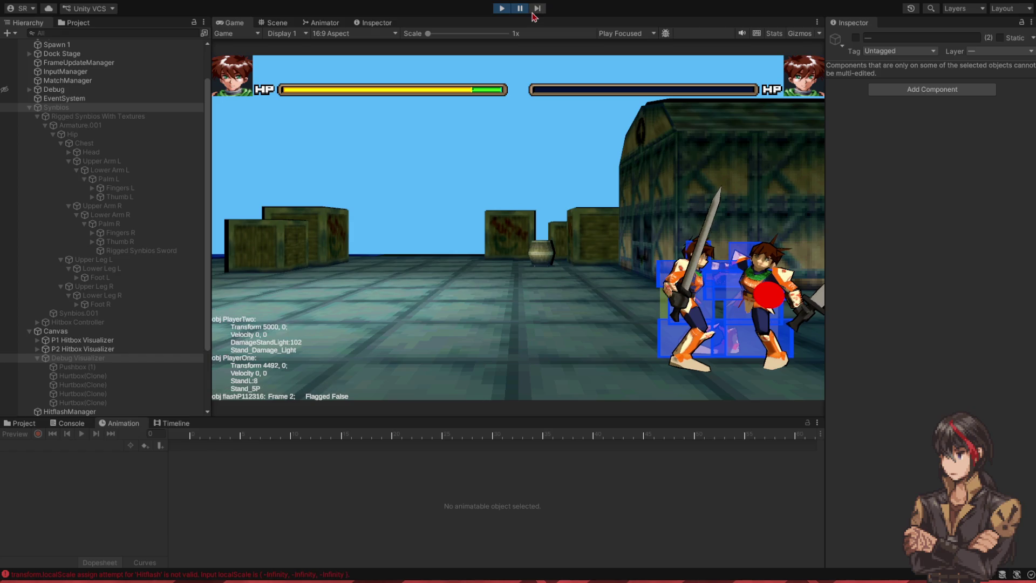
pyautogui.click(537, 9)
pyautogui.click(536, 9)
pyautogui.click(533, 17)
pyautogui.click(533, 16)
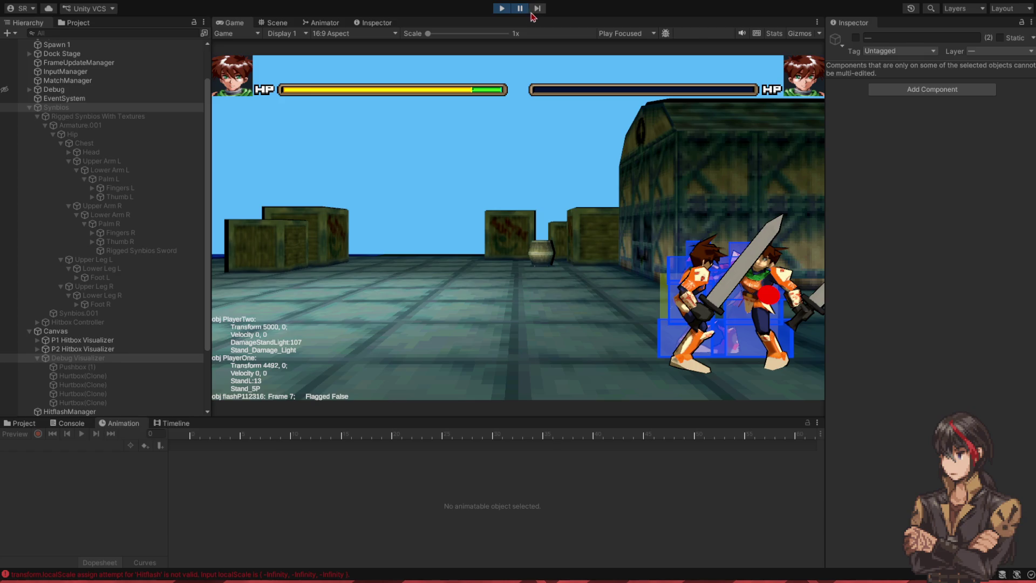
pyautogui.click(520, 10)
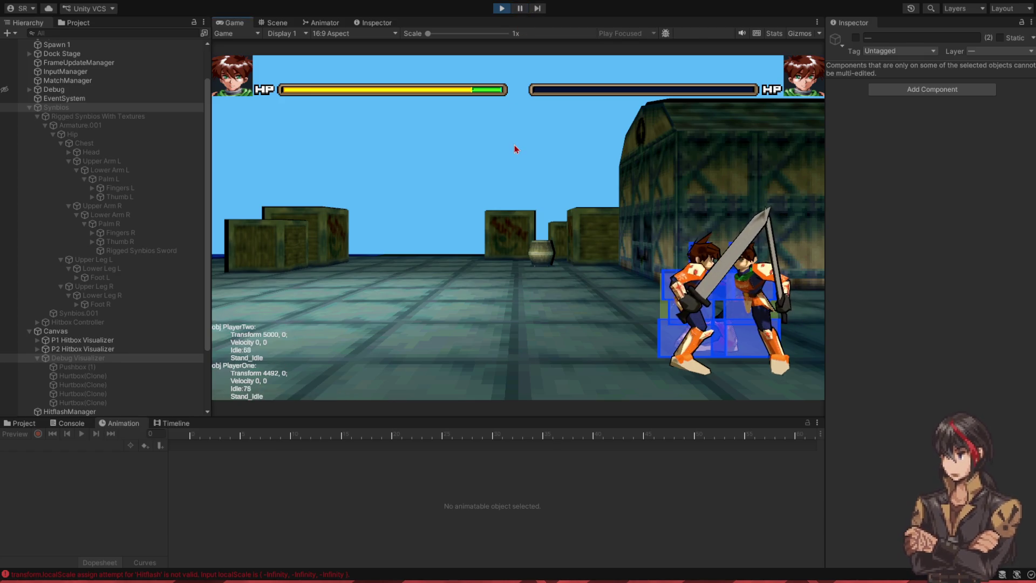
# Step: Land standing, crouching and knockdown attacks on the opponent, then stop play mode
pyautogui.press('k')
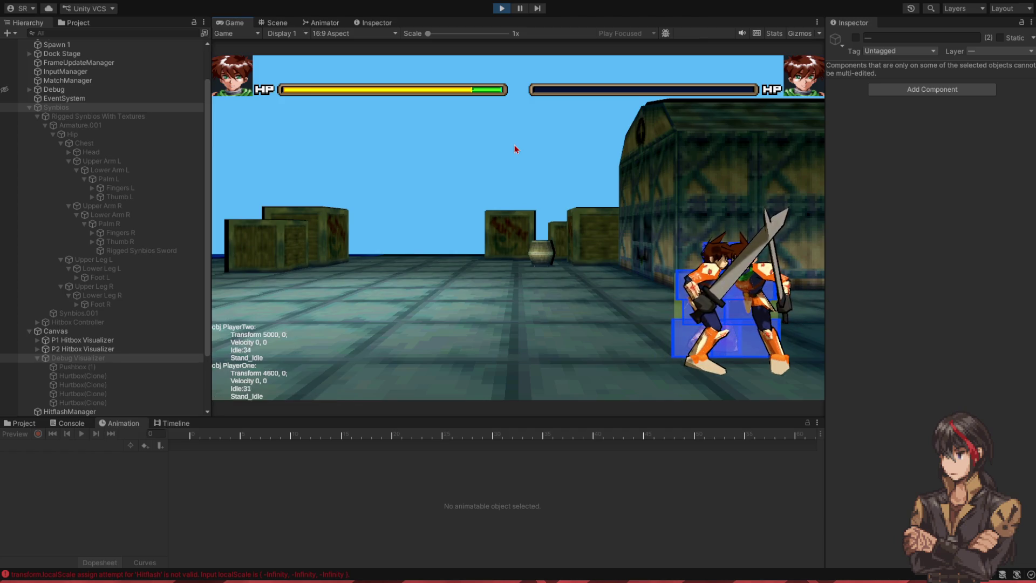
pyautogui.press('s')
pyautogui.press('k')
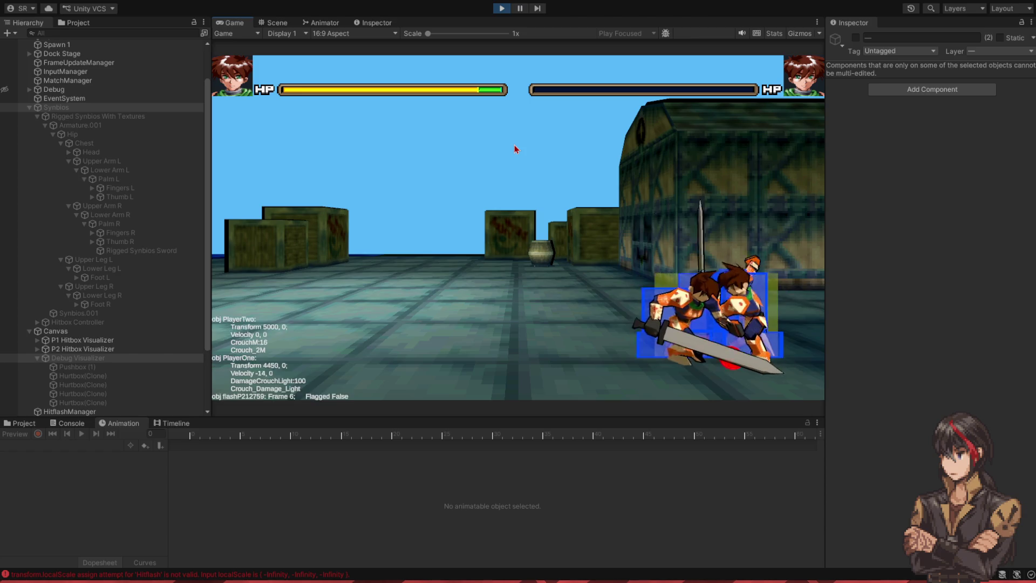
pyautogui.press('l')
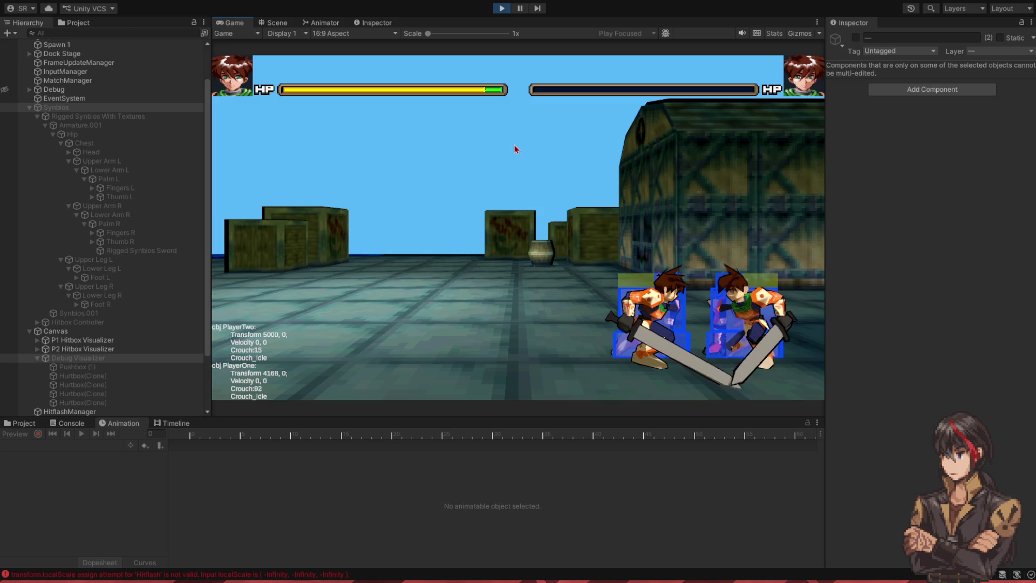
pyautogui.press('l')
pyautogui.press('l')
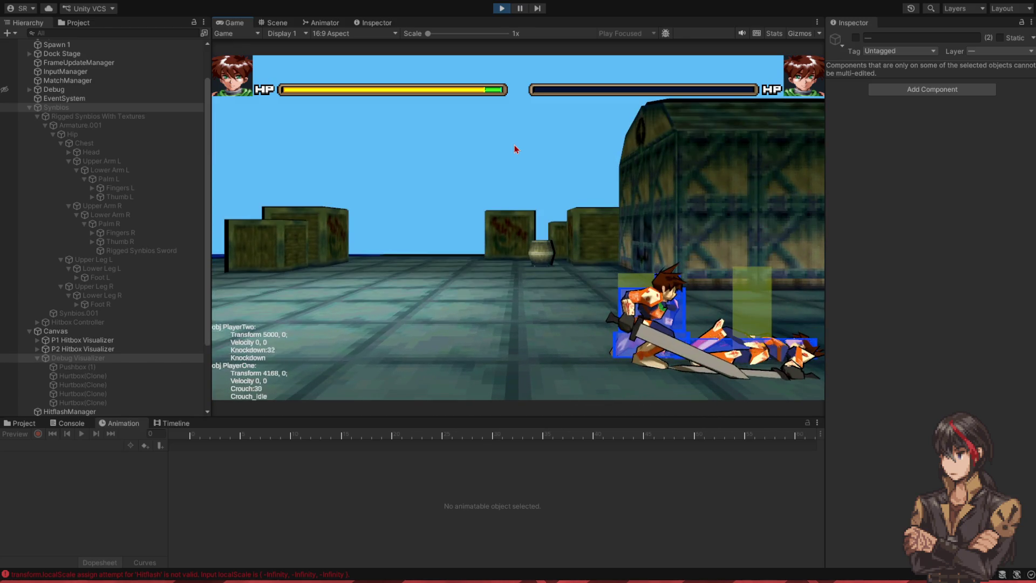
pyautogui.press('l')
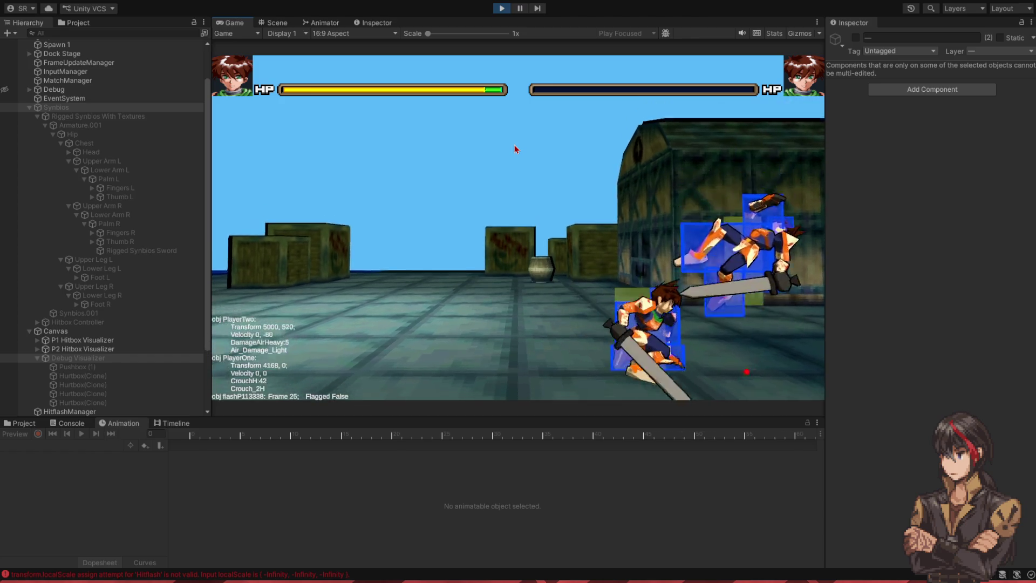
pyautogui.click(502, 14)
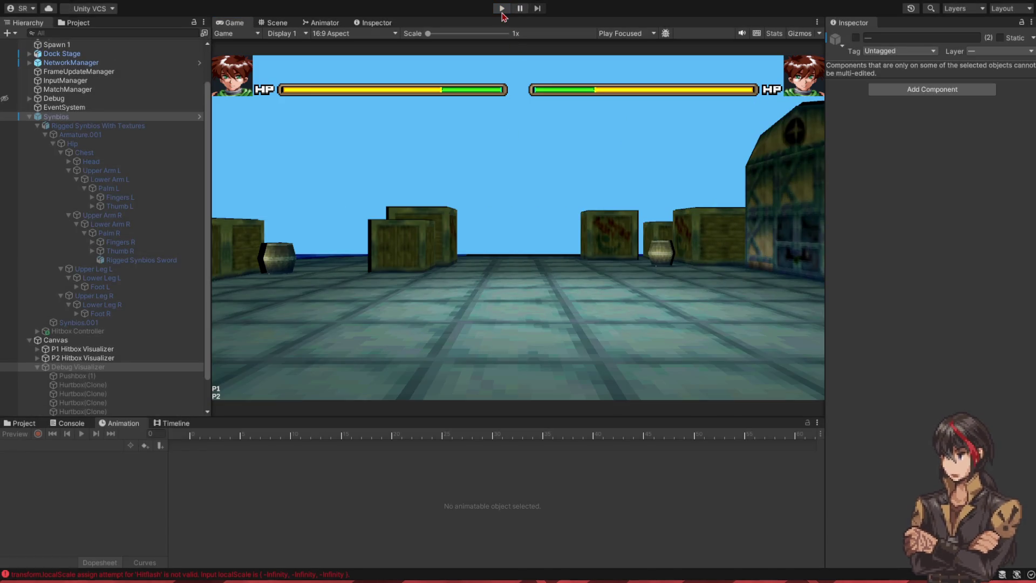
# Step: Return to Visual Studio and move from States_Synbios.txt over to Match.cs
pyautogui.hotkey('alt', 'Tab')
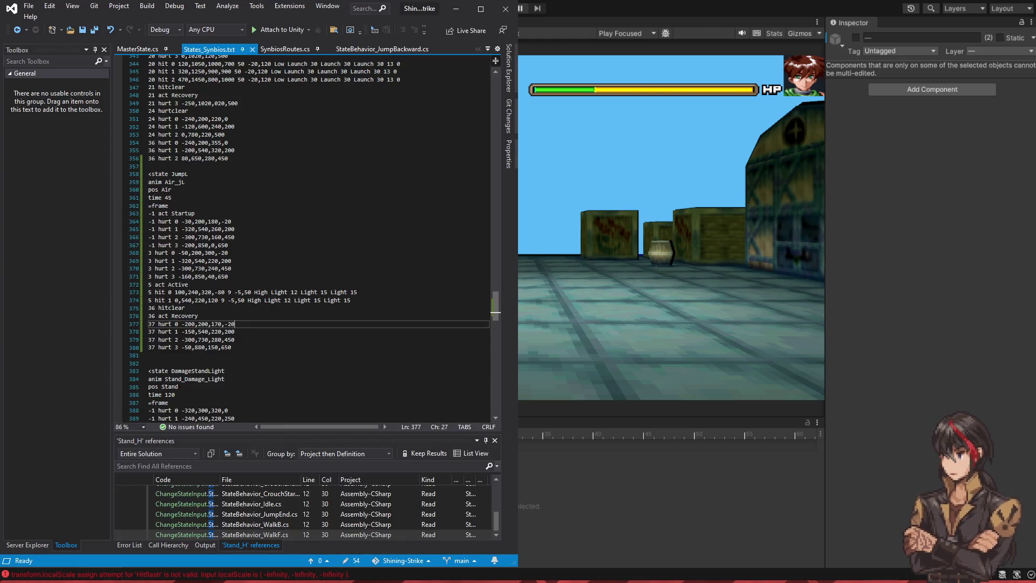
pyautogui.click(310, 94)
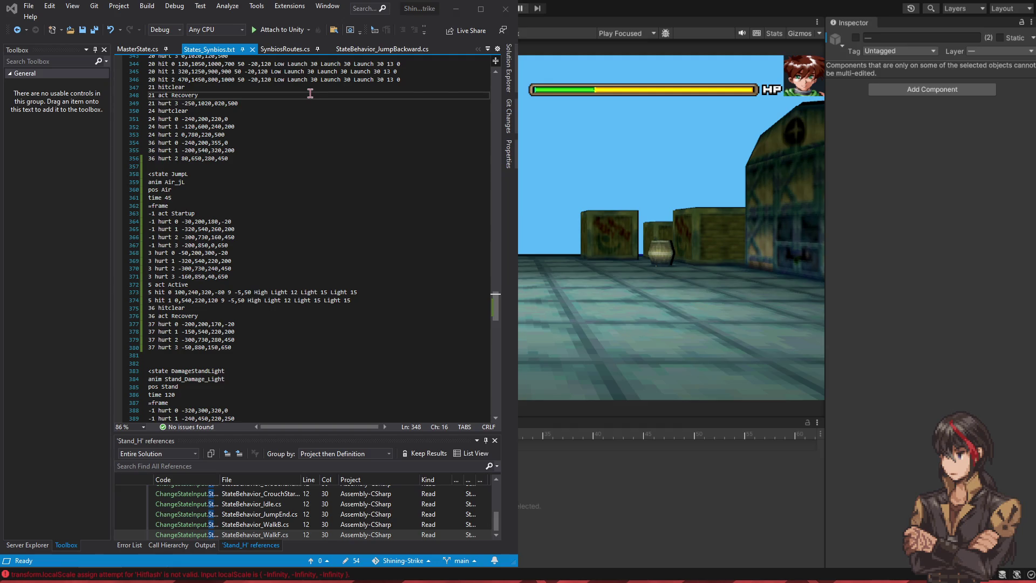
pyautogui.scroll(-10, 280, 231)
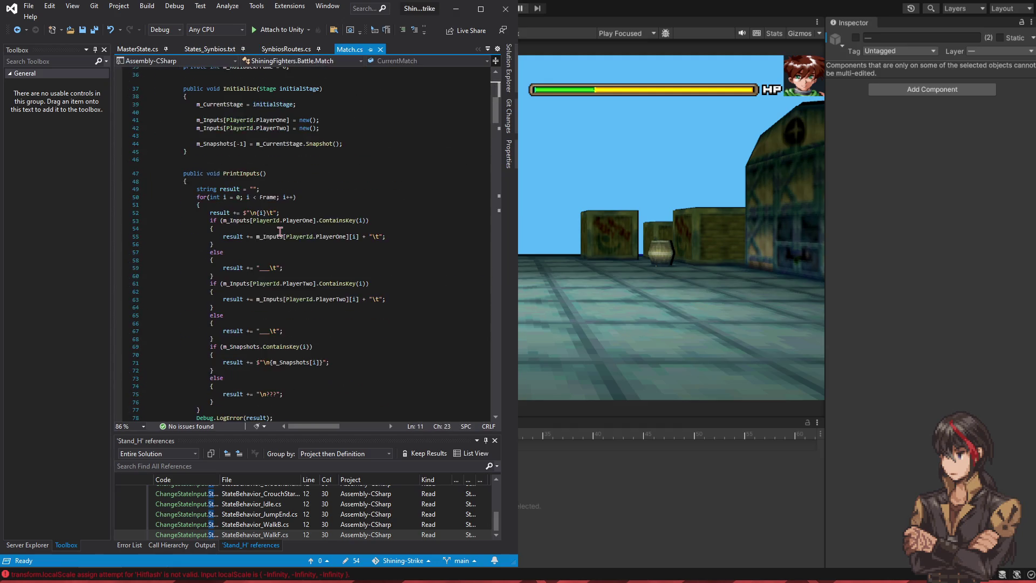
# Step: Search Match.cs for 'checkh' to find the CheckHit call and highlight the ApplyHit calls
pyautogui.scroll(-6, 280, 231)
pyautogui.click(311, 239)
pyautogui.hotkey('ctrl', 'f')
pyautogui.write('checkh')
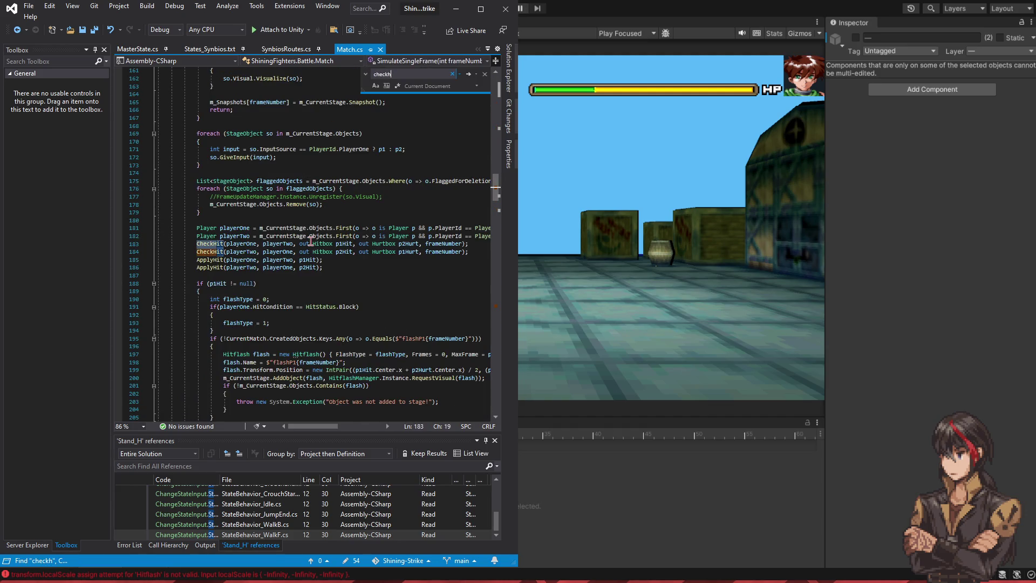
pyautogui.click(219, 243)
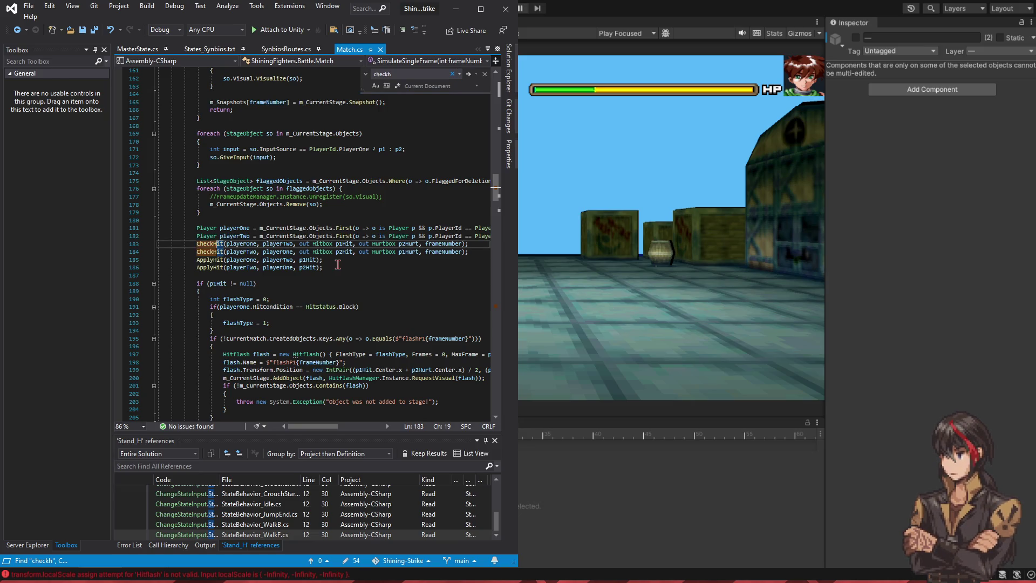
pyautogui.click(207, 260)
pyautogui.scroll(-3, 426, 290)
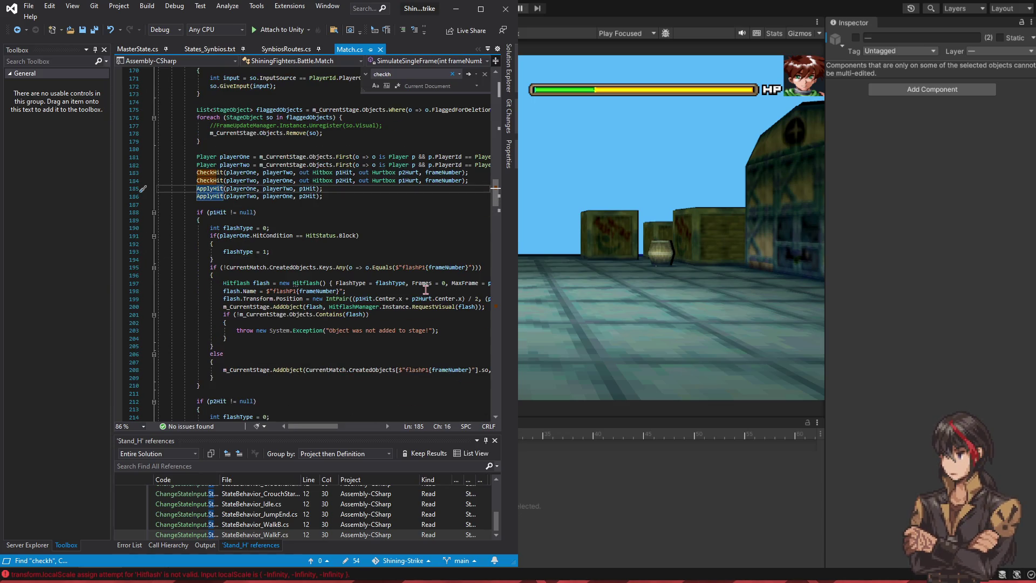
# Step: Read through the CheckHit method definition, then navigate back to its call site
pyautogui.click(215, 173)
pyautogui.press('F12')
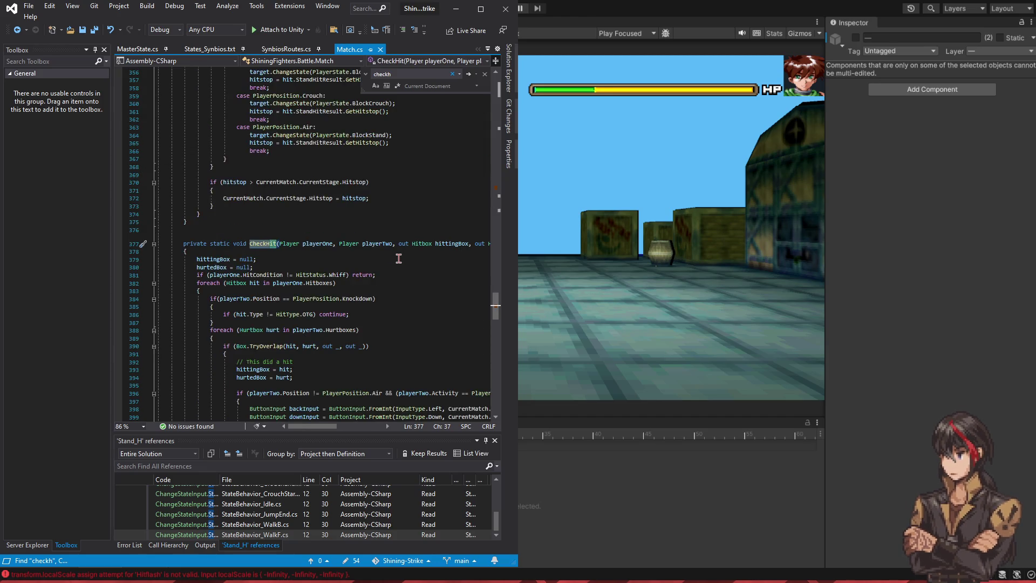
pyautogui.scroll(-15, 399, 259)
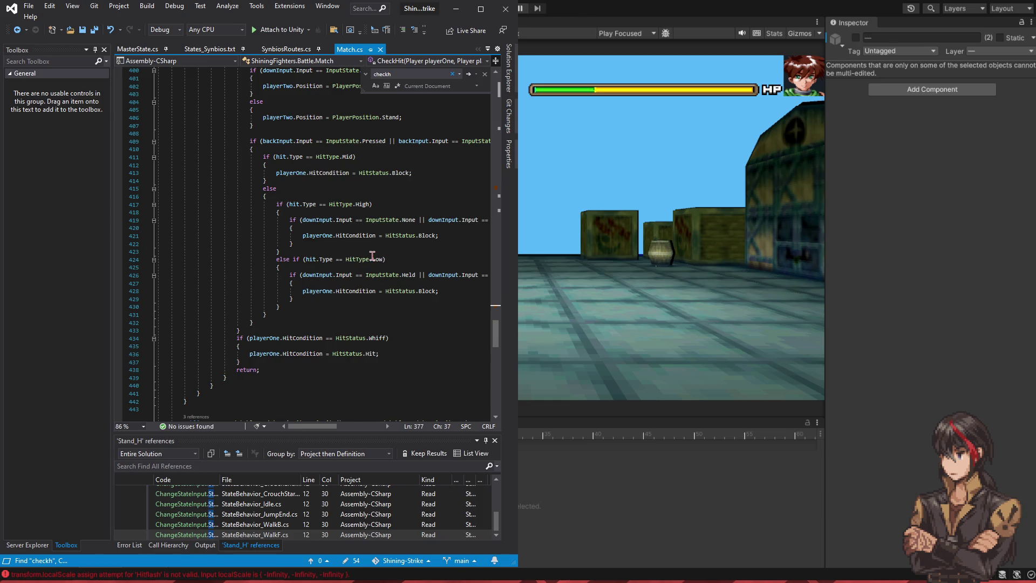
pyautogui.scroll(10, 351, 316)
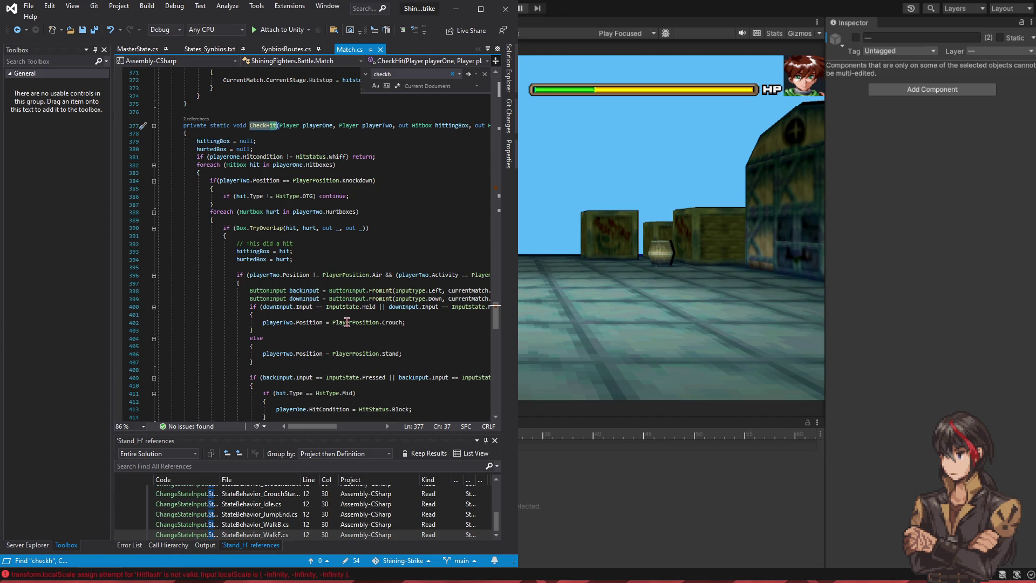
pyautogui.moveTo(301, 429)
pyautogui.mouseDown()
pyautogui.moveTo(340, 424)
pyautogui.moveTo(301, 425)
pyautogui.mouseUp()
pyautogui.scroll(-3, 288, 359)
pyautogui.scroll(4, 288, 359)
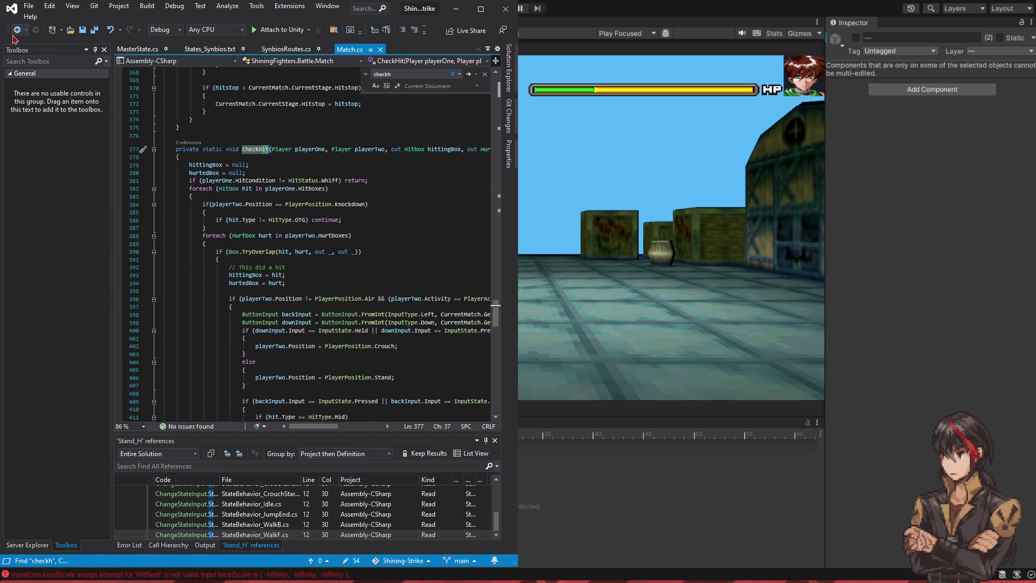
pyautogui.click(17, 30)
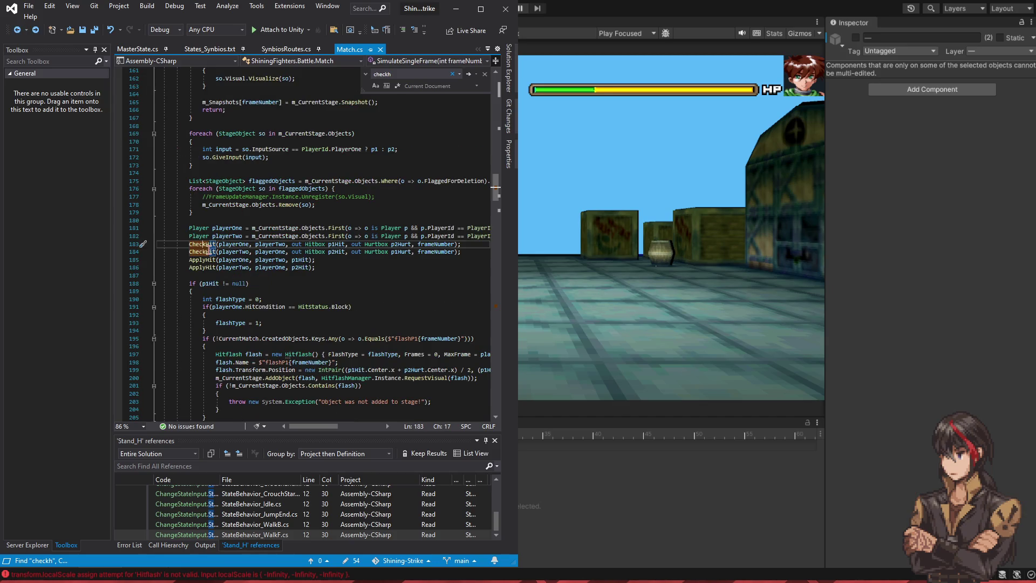
# Step: Jump to the ApplyHit method definition and scroll through its body
pyautogui.press('Down')
pyautogui.press('Down')
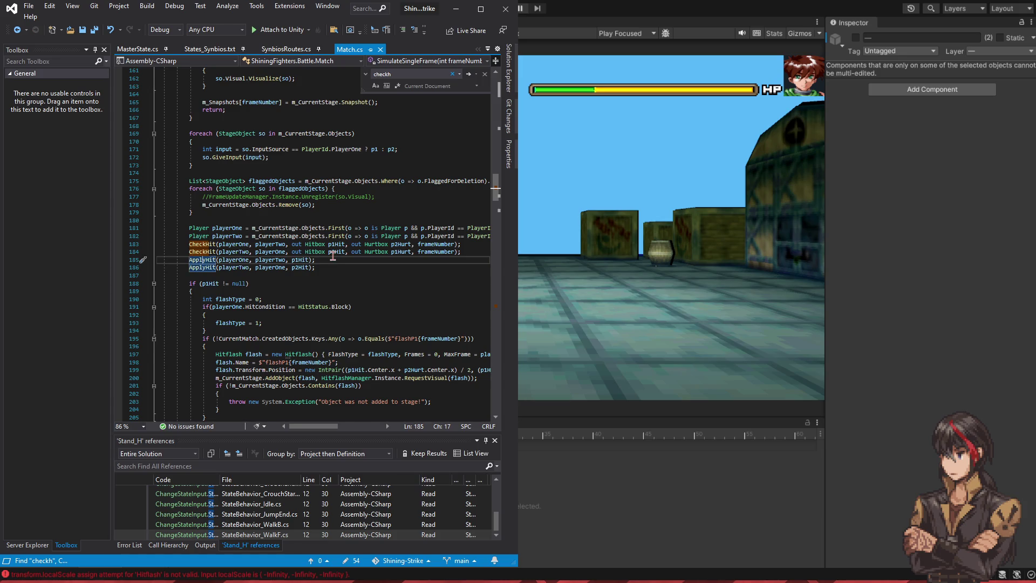
pyautogui.press('F12')
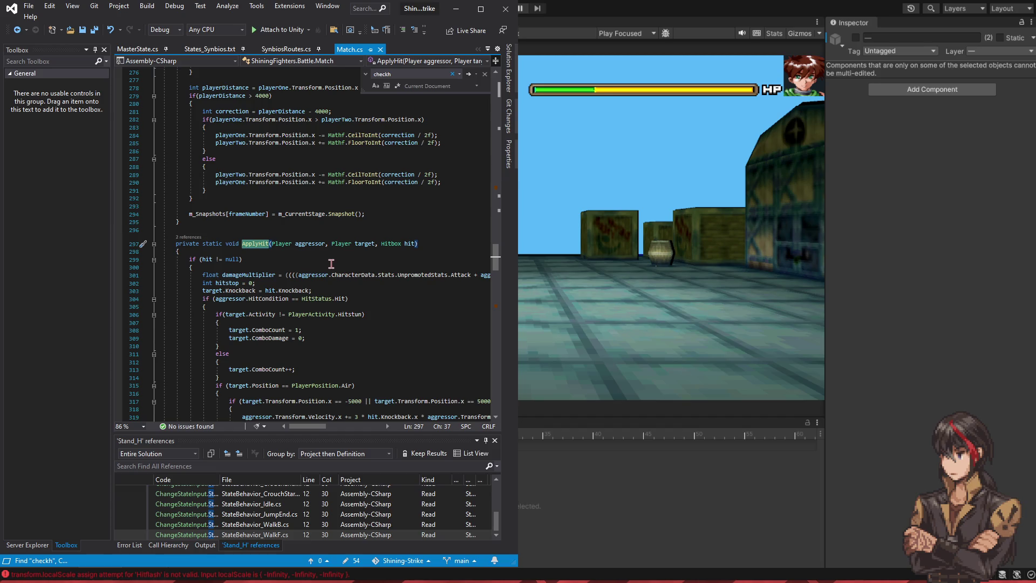
pyautogui.scroll(-3, 329, 261)
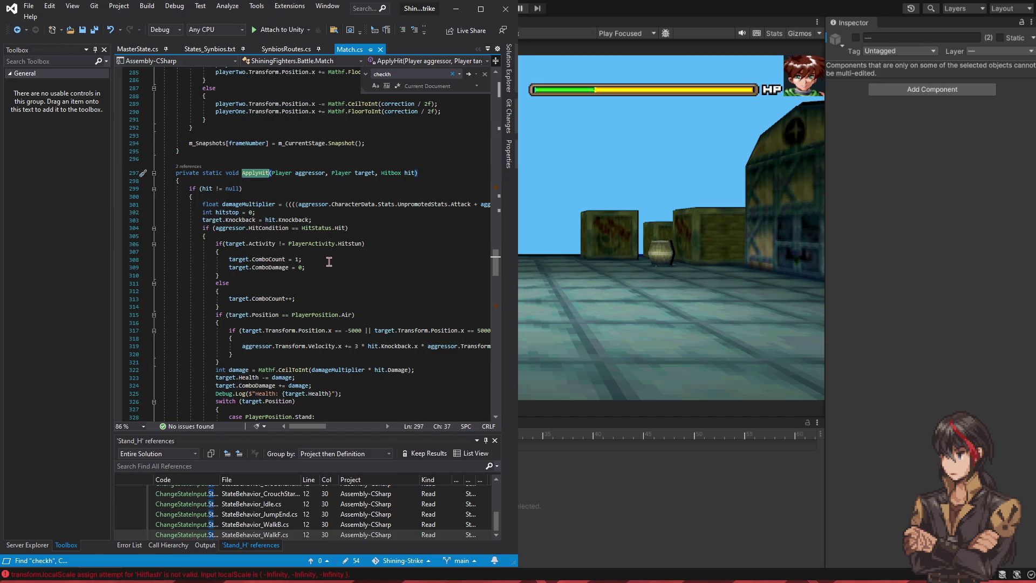
pyautogui.scroll(-4, 328, 261)
pyautogui.scroll(-4, 328, 263)
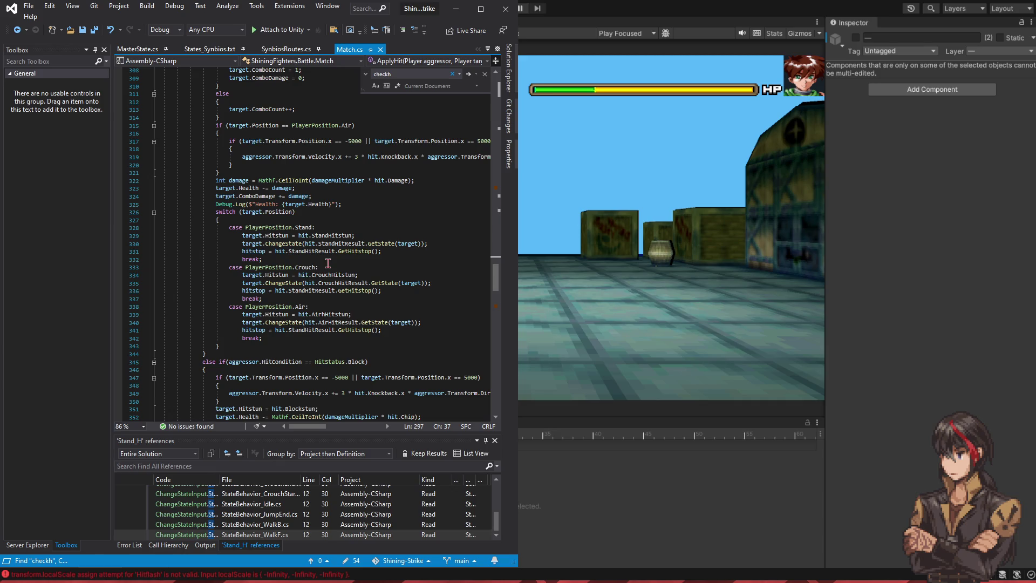
pyautogui.scroll(4, 329, 265)
pyautogui.scroll(4, 331, 272)
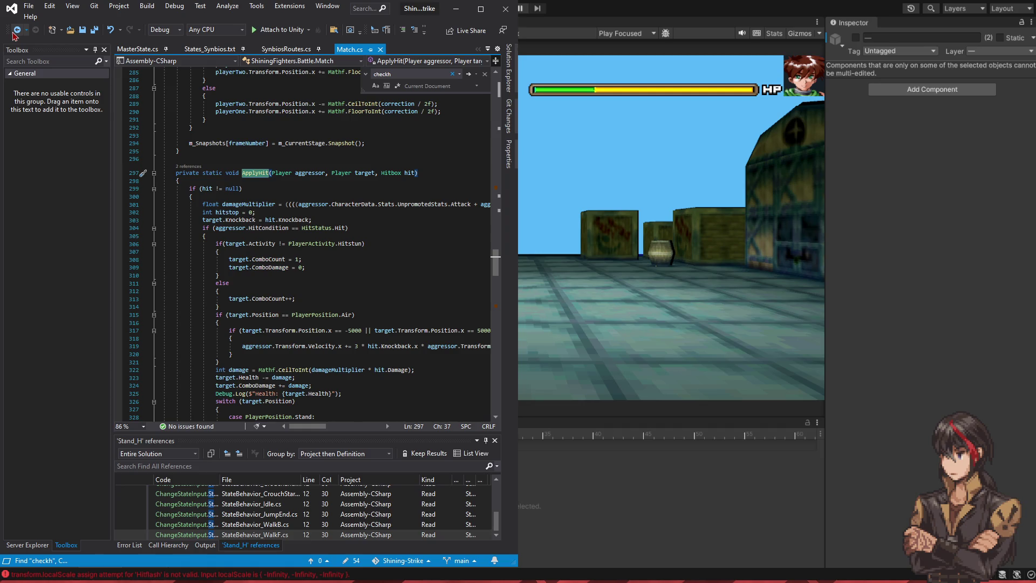
pyautogui.scroll(-10, 329, 192)
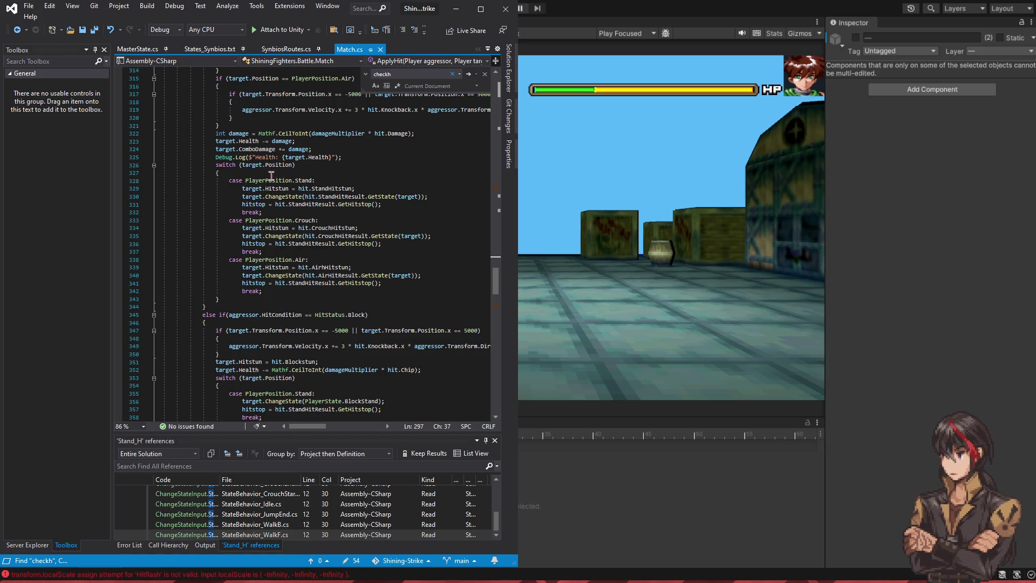
# Step: Go to the definition from the ChangeState call on line 330, opening StateBehavior.cs
pyautogui.click(284, 196)
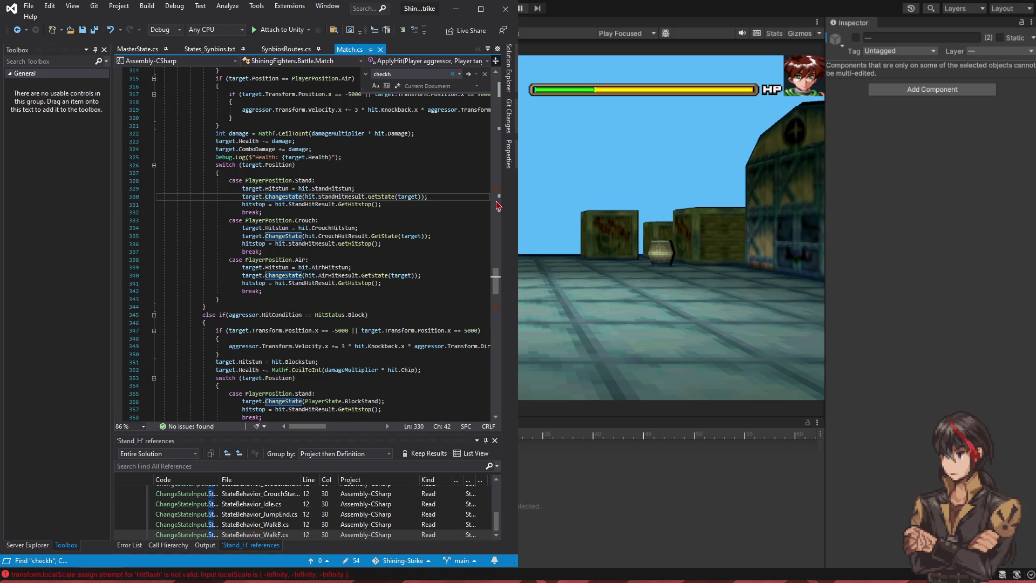
pyautogui.hotkey('alt', 'Tab')
pyautogui.press('F12')
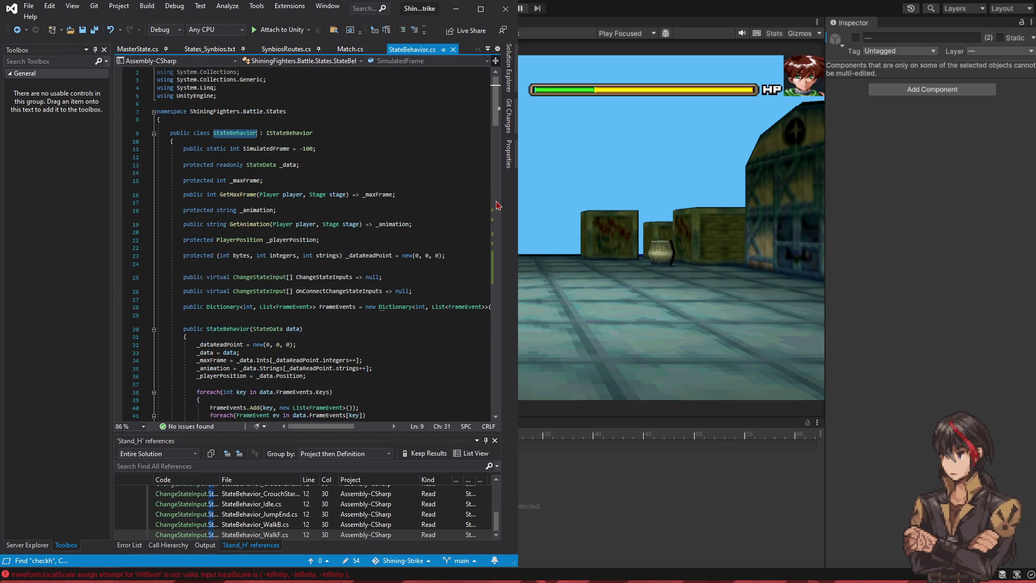
# Step: Return to ApplyHit and find all 15 references to HitCondition from line 304
pyautogui.scroll(-3, 331, 308)
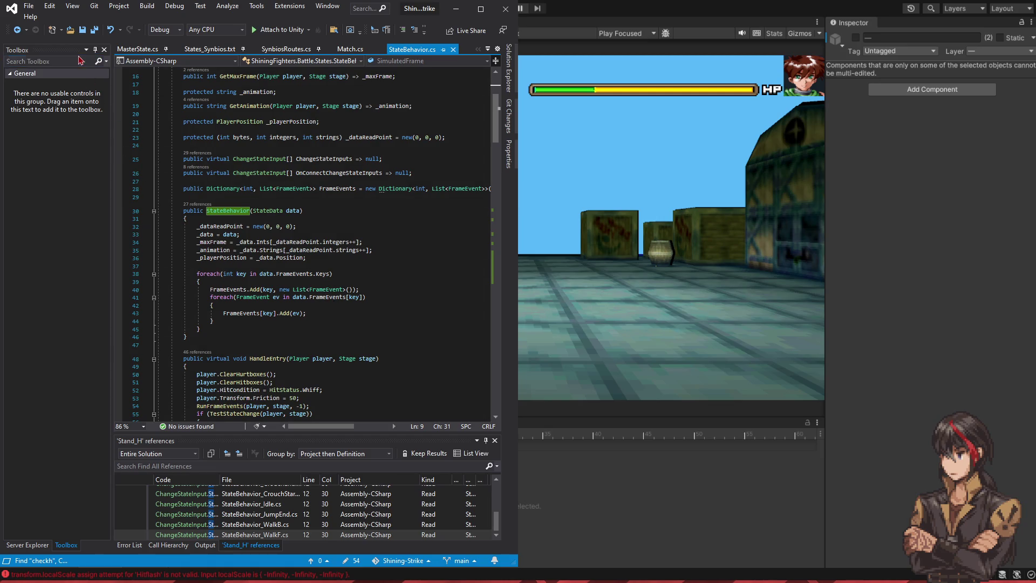
pyautogui.click(18, 30)
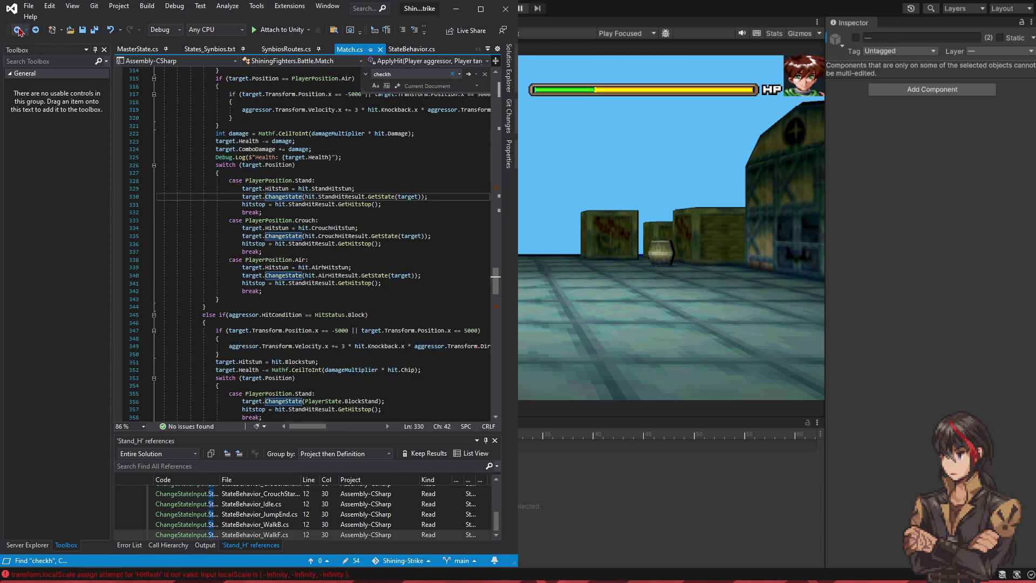
pyautogui.click(18, 30)
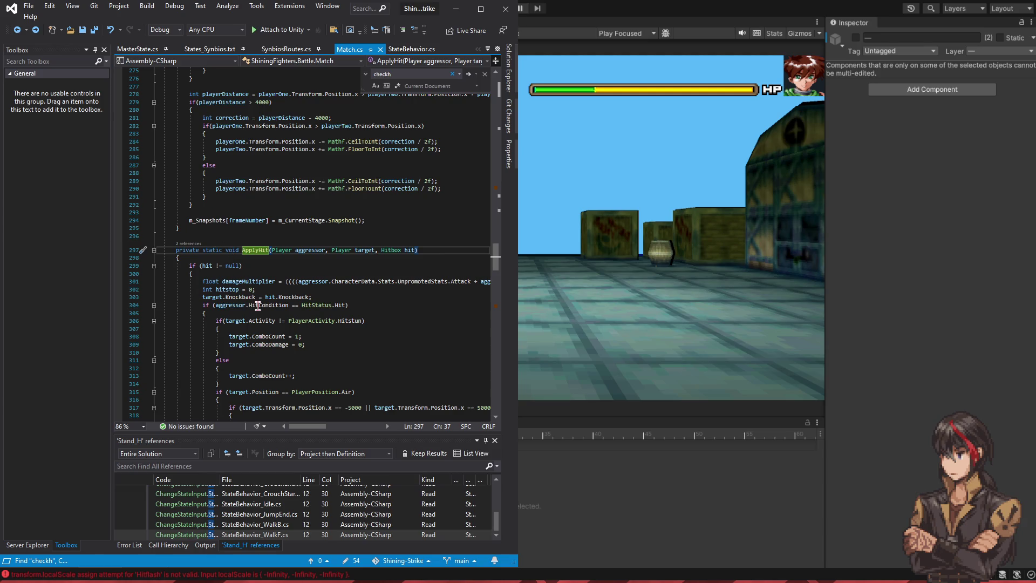
pyautogui.click(37, 31)
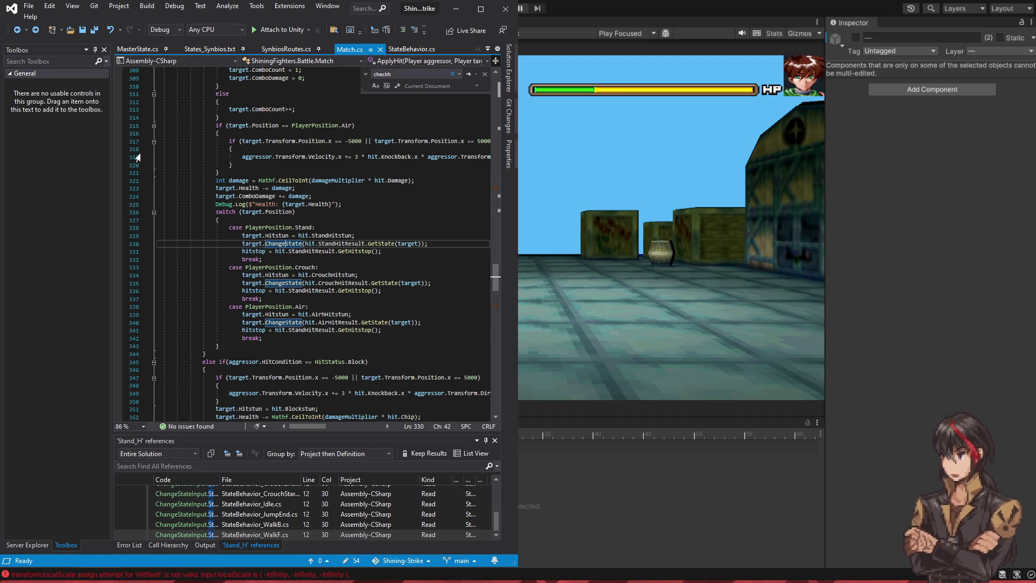
pyautogui.click(343, 215)
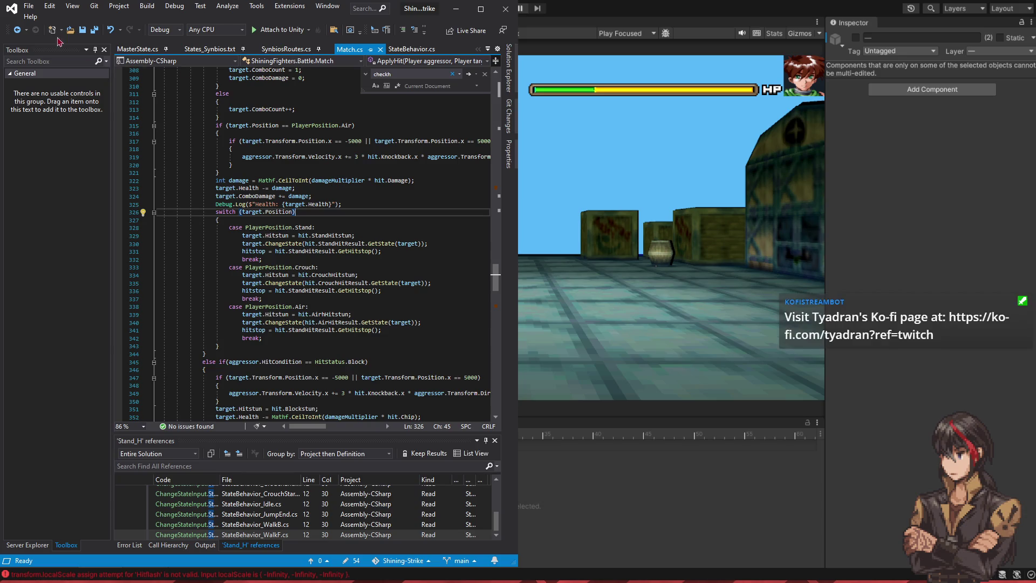
pyautogui.click(22, 31)
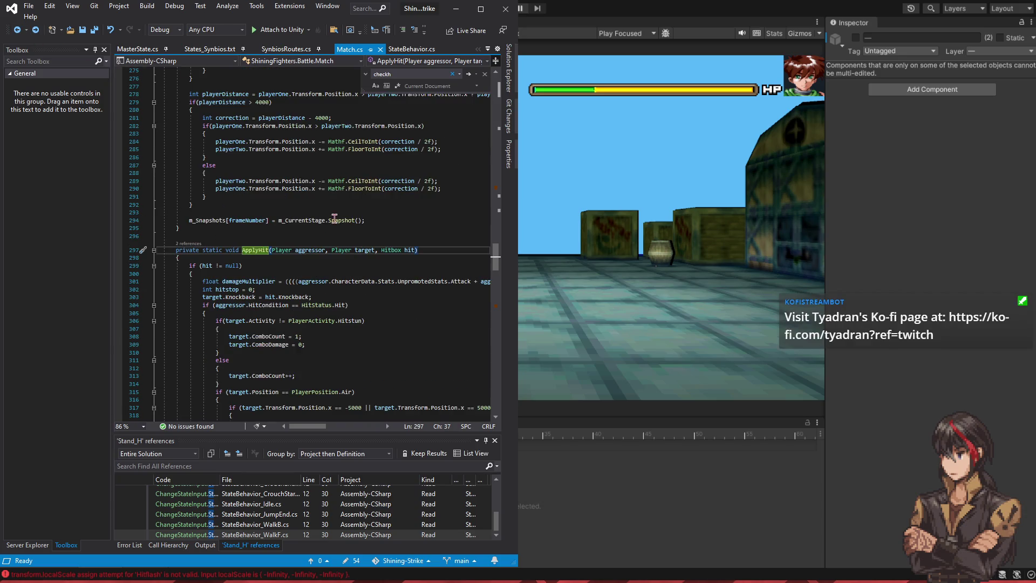
pyautogui.click(281, 305)
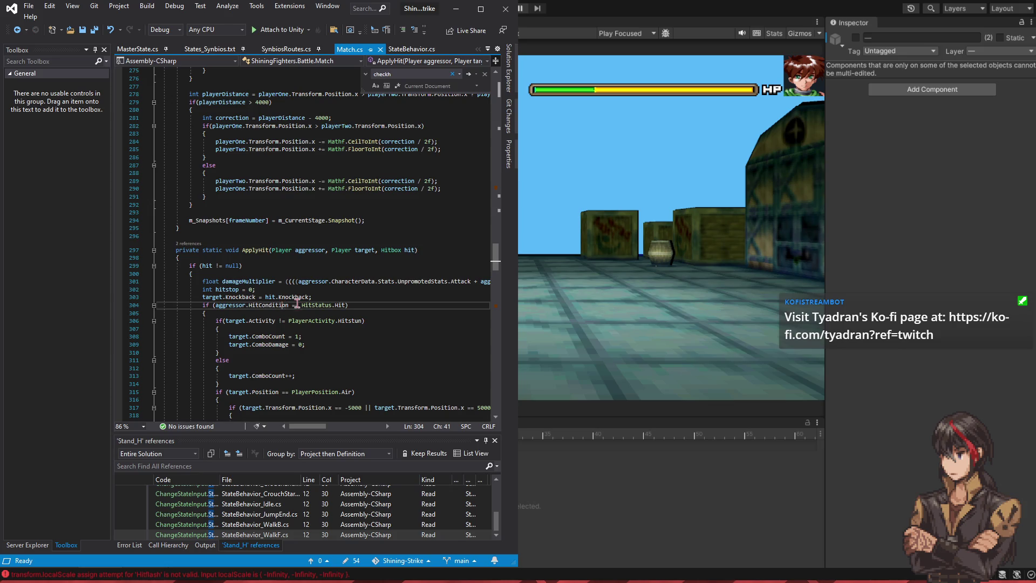
pyautogui.hotkey('shift', 'F12')
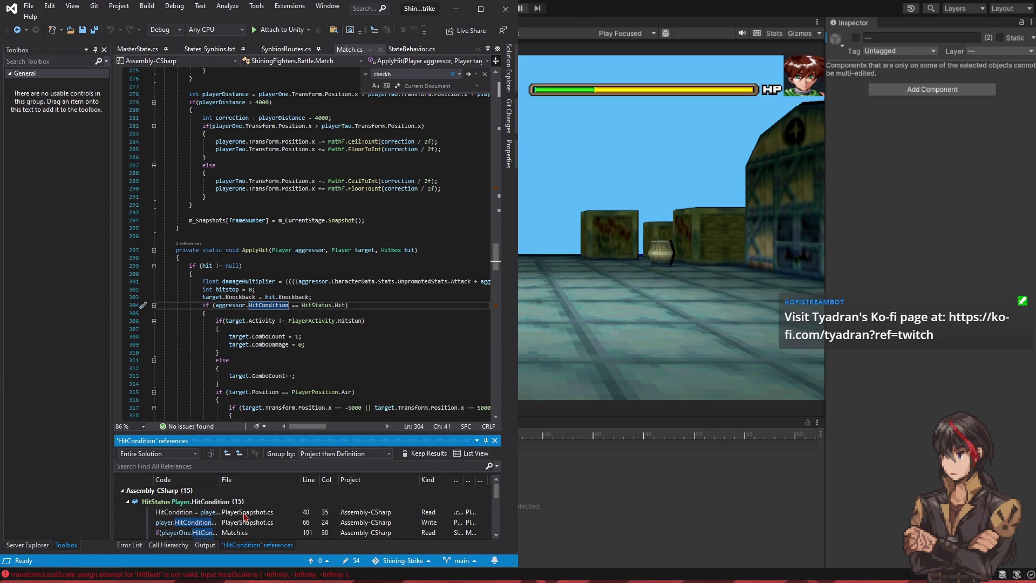
# Step: Open the StateBehavior.cs line 52 reference where HandleEntry sets HitCondition to HitStatus.Whiff
pyautogui.scroll(-12, 314, 335)
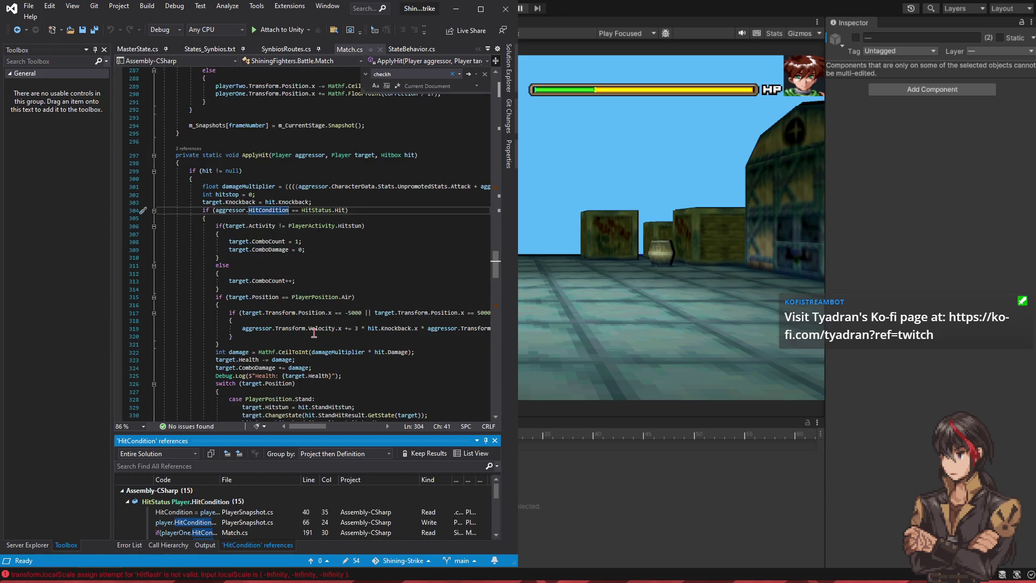
pyautogui.scroll(-11, 314, 335)
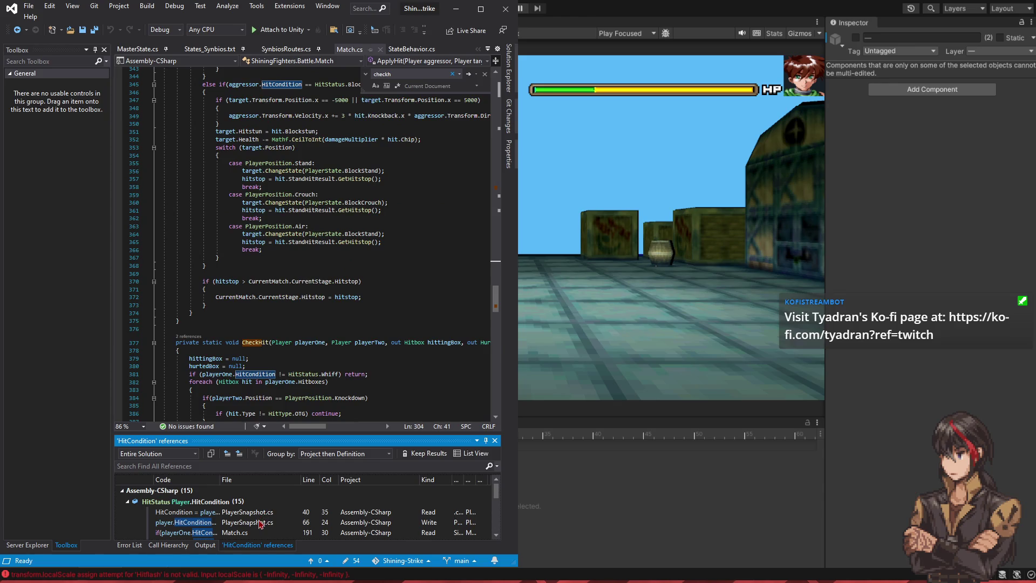
pyautogui.scroll(-4, 259, 530)
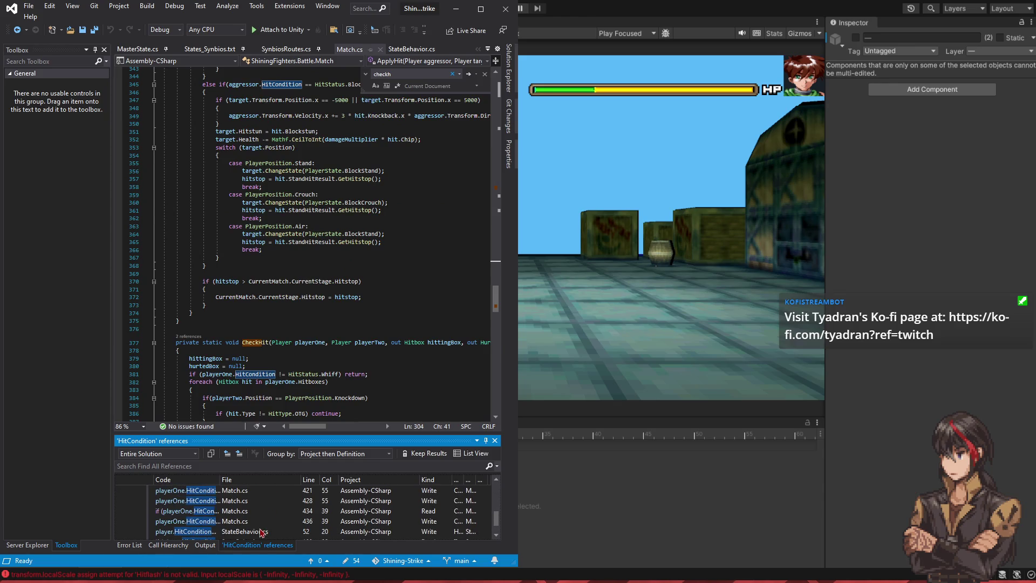
pyautogui.doubleClick(261, 531)
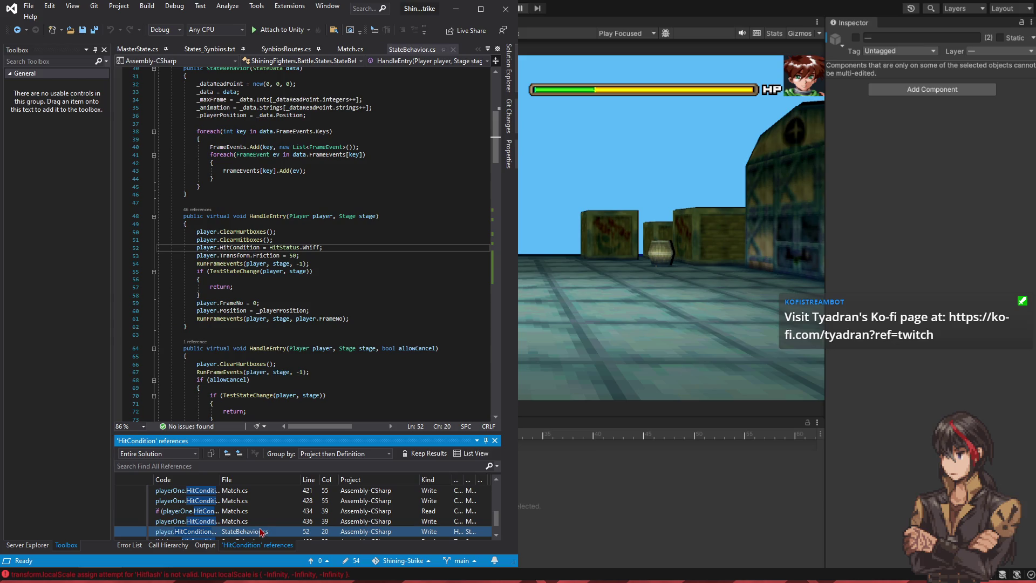
pyautogui.click(342, 250)
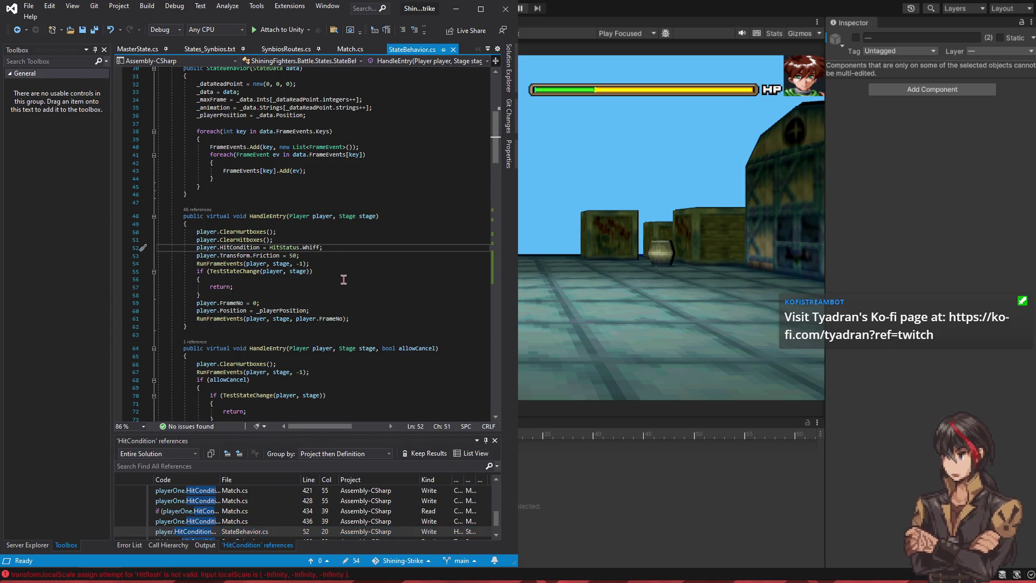